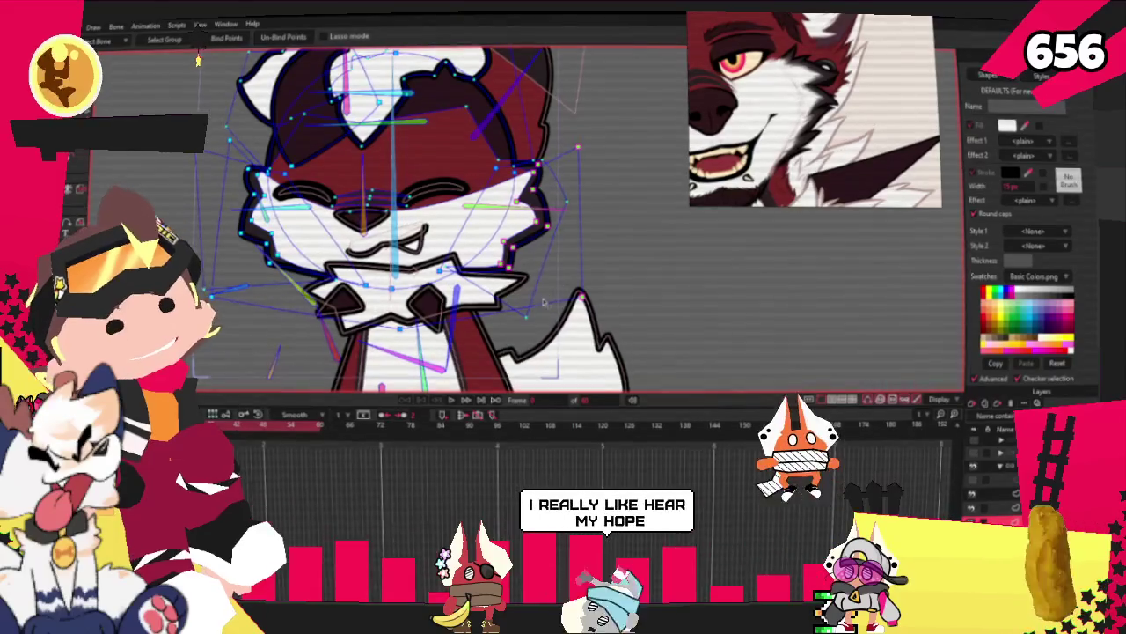
Play the hugging animation to preview the rig and check the ear motion.
click(451, 401)
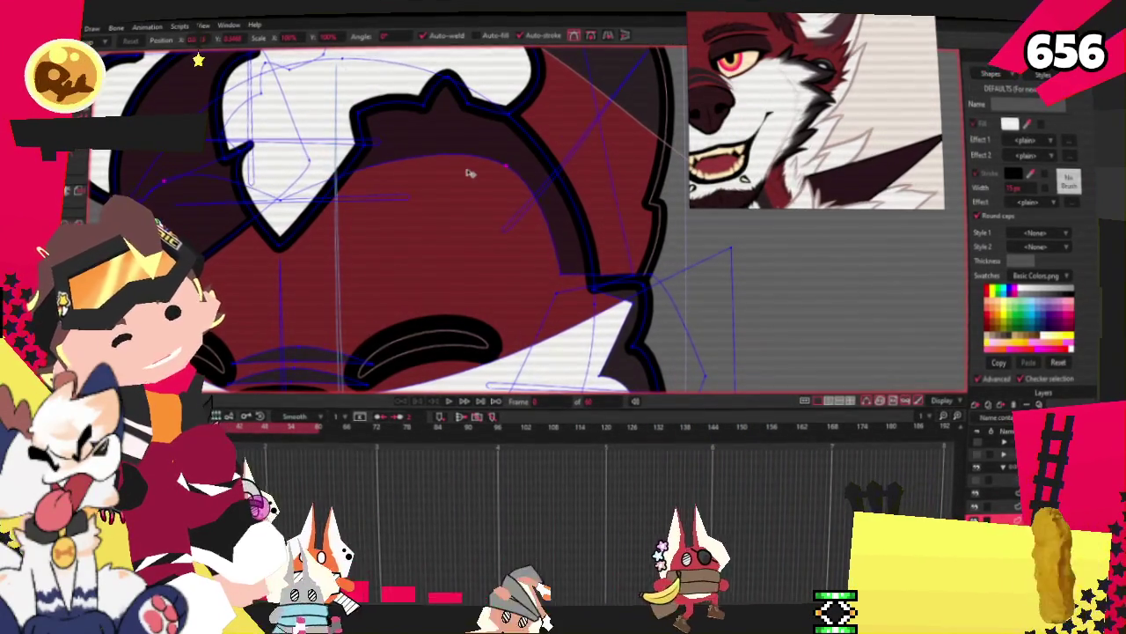
scroll(461, 180, down, 5)
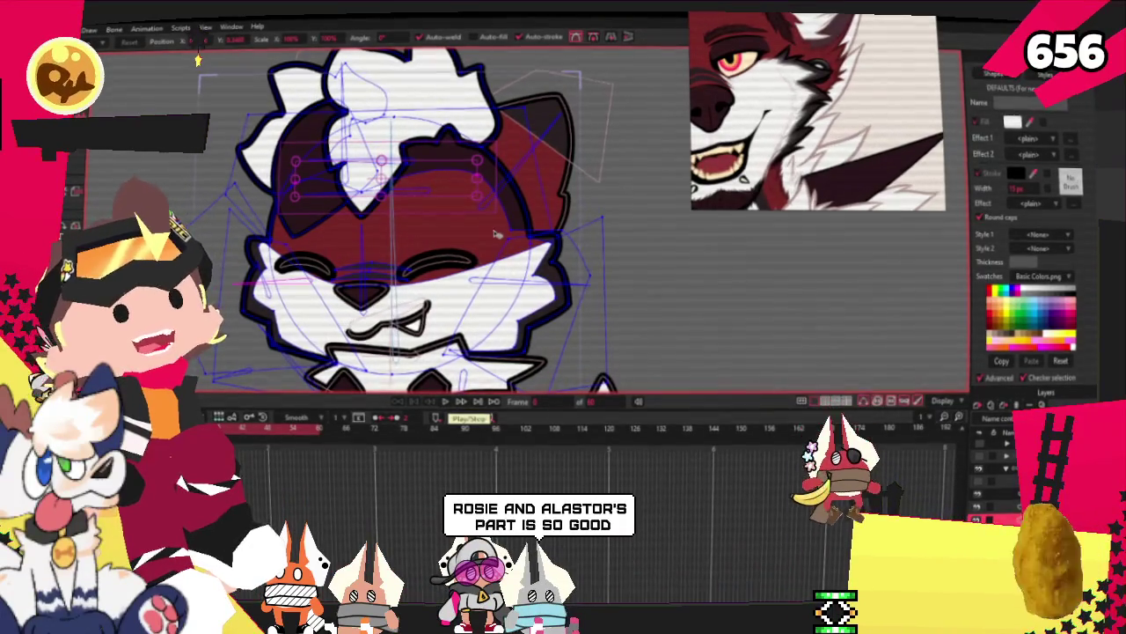
key(space)
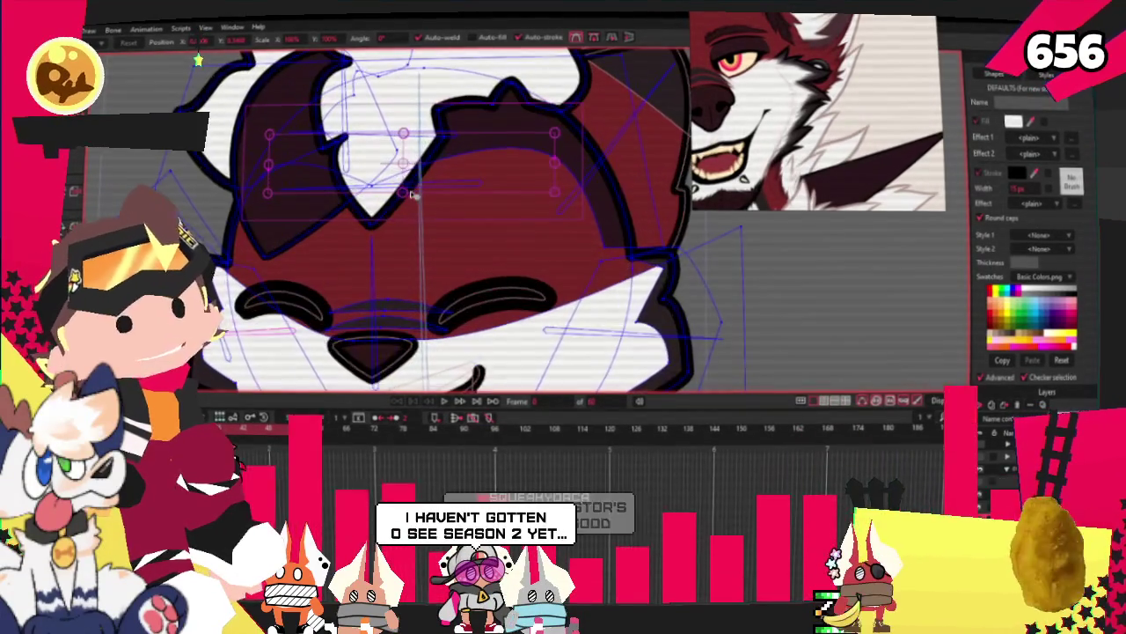
click(445, 402)
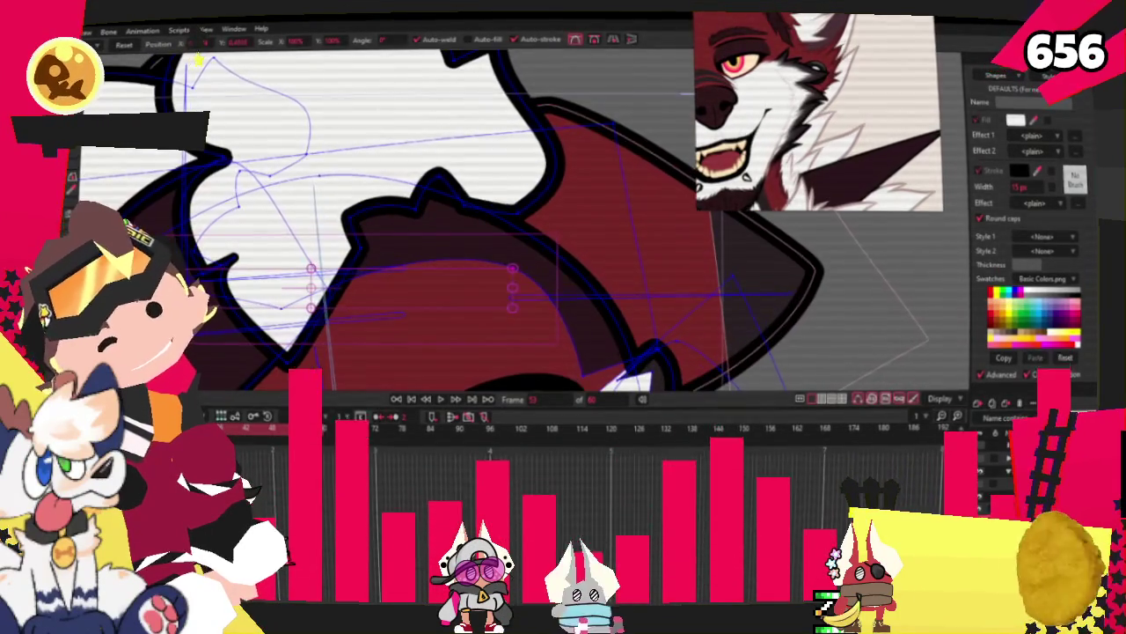
scroll(407, 198, down, 1)
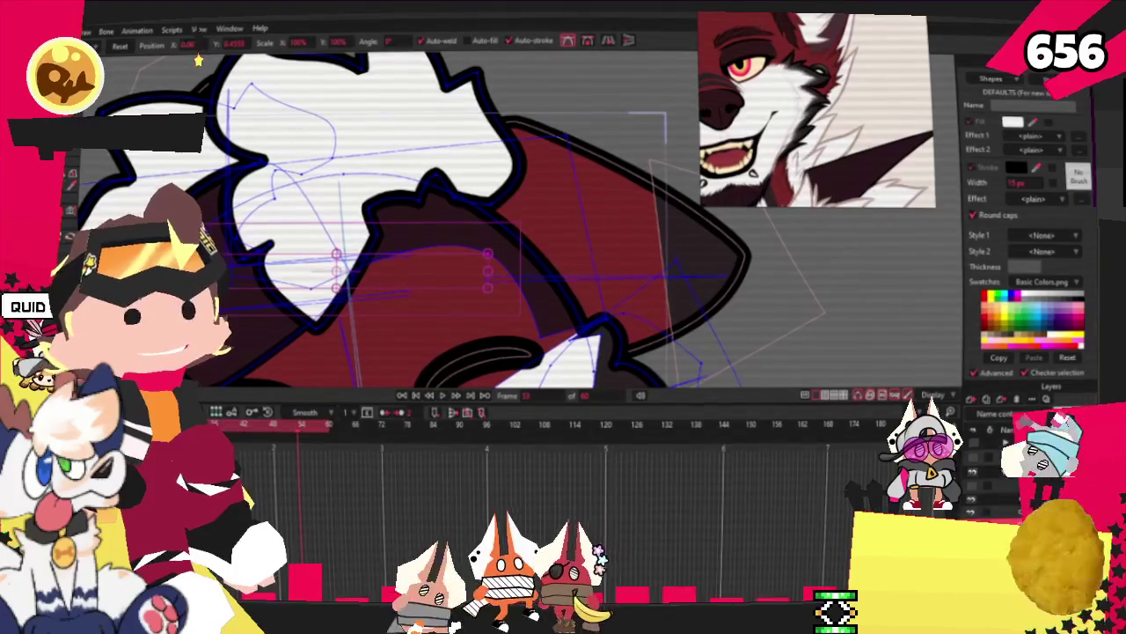
scroll(550, 333, up, 2)
scroll(378, 176, up, 2)
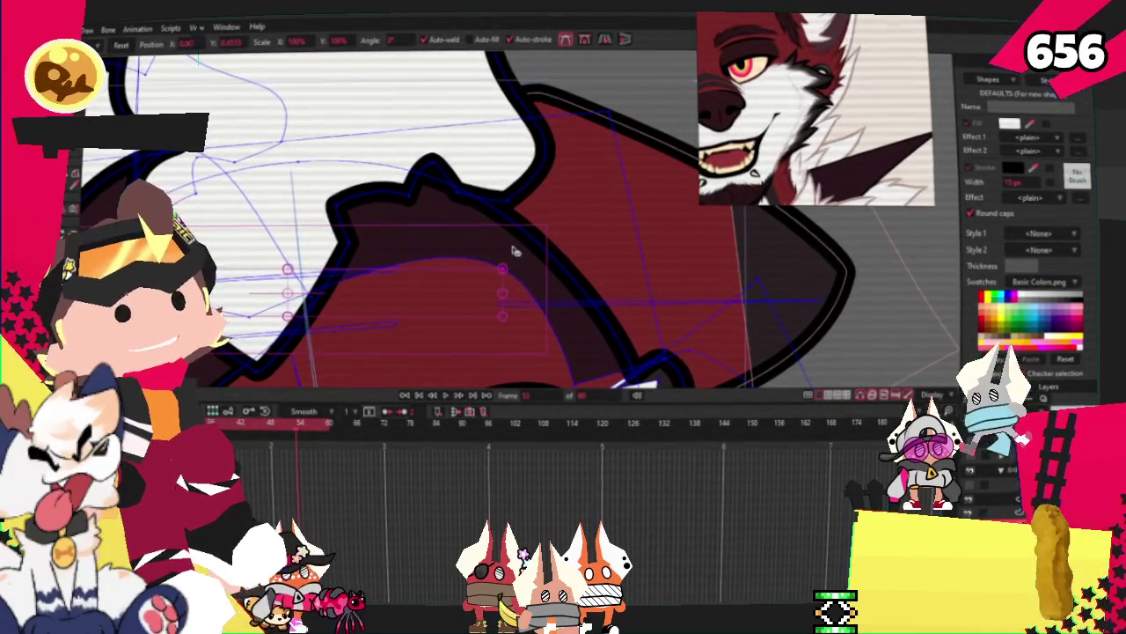
scroll(198, 60, down, 1)
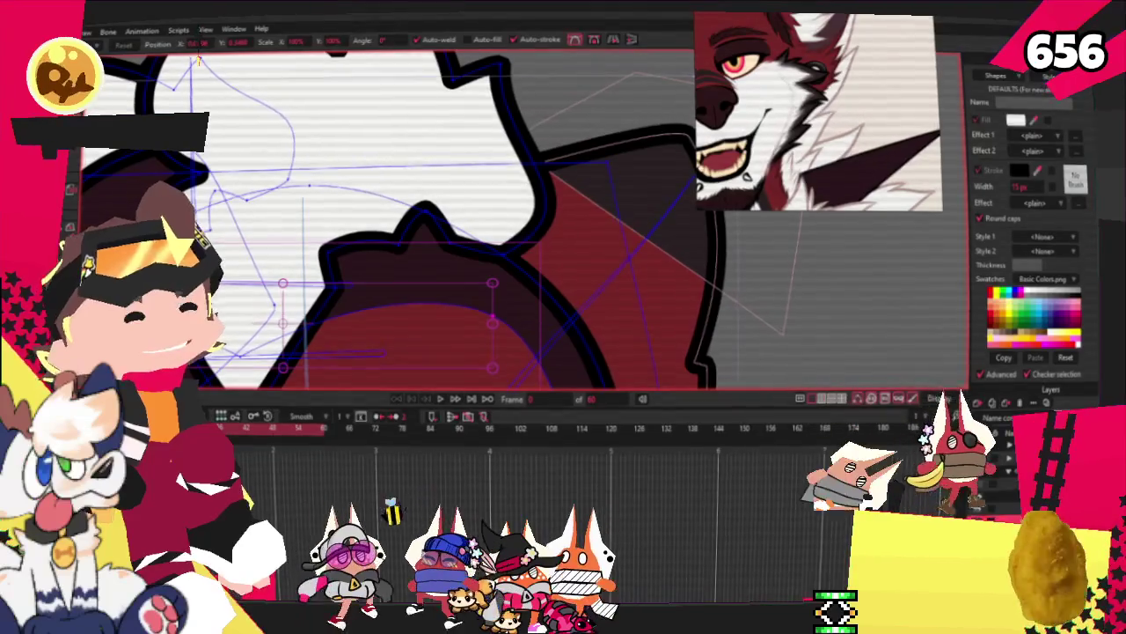
Edit the spiky inner-ear shape's points, alternating between bone and point-editing tools.
scroll(363, 178, up, 2)
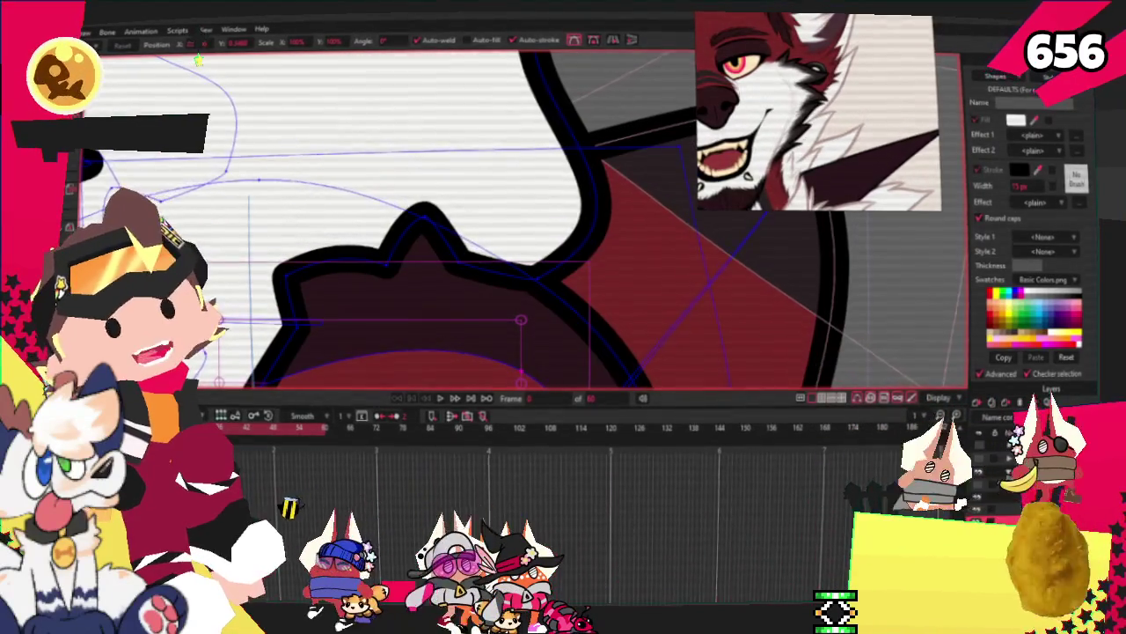
key(g)
scroll(374, 241, up, 1)
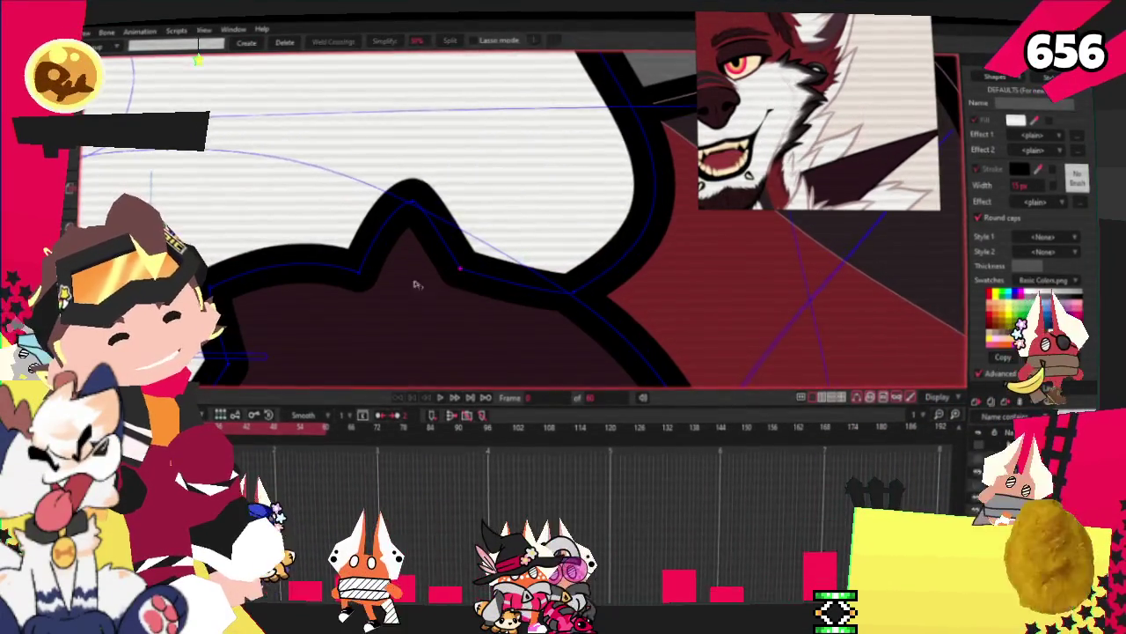
scroll(367, 262, down, 1)
scroll(367, 261, down, 1)
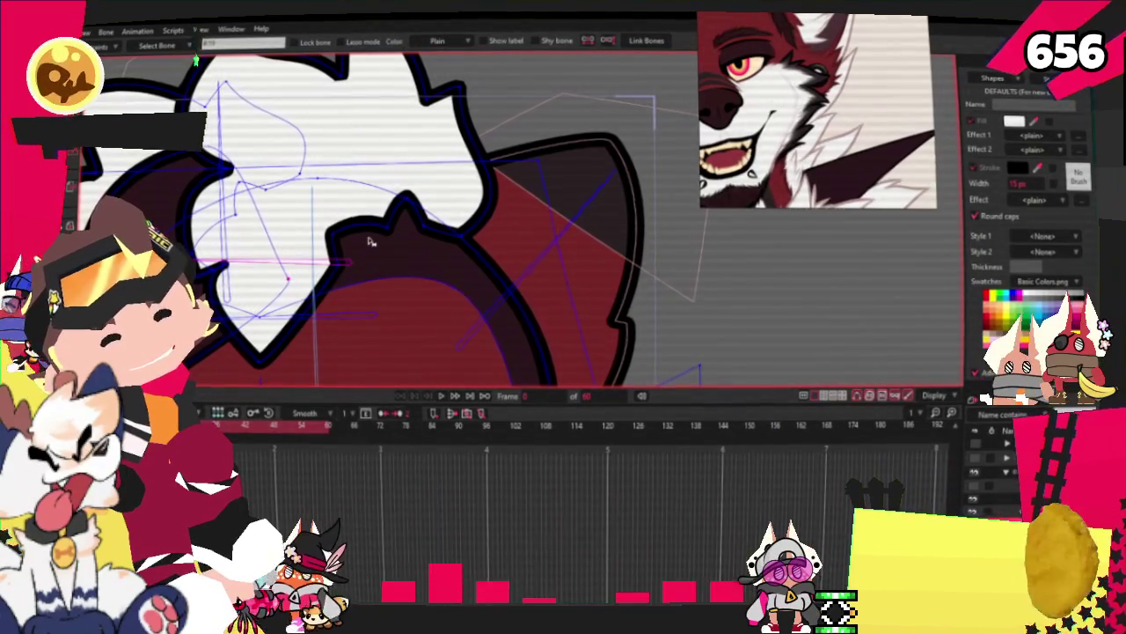
scroll(338, 322, down, 2)
scroll(314, 239, up, 2)
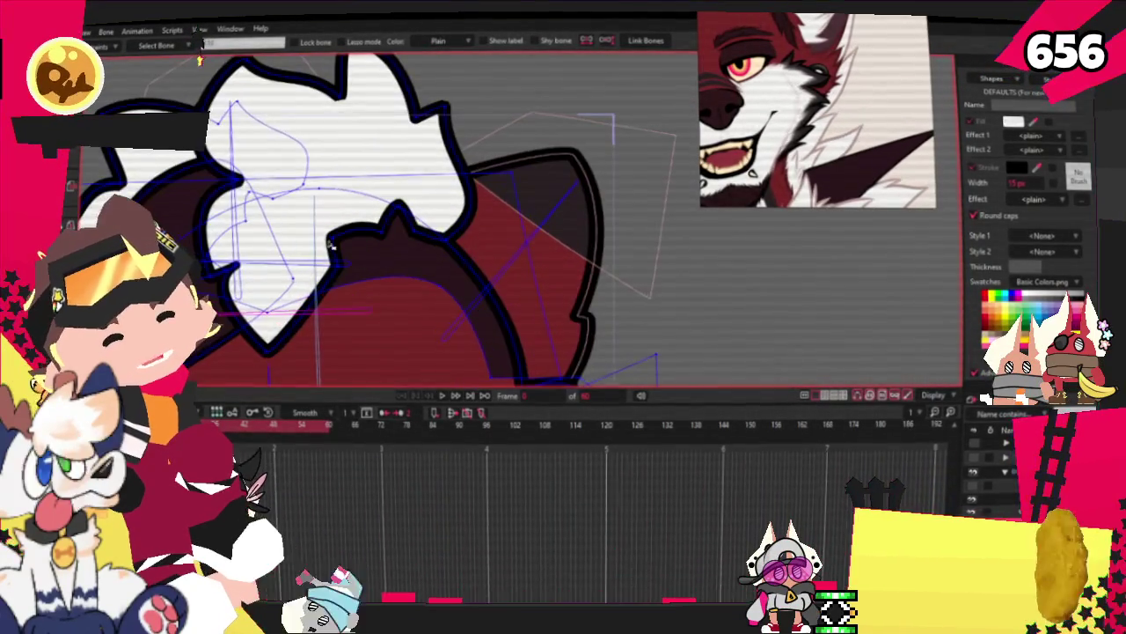
scroll(326, 232, up, 2)
scroll(381, 216, down, 2)
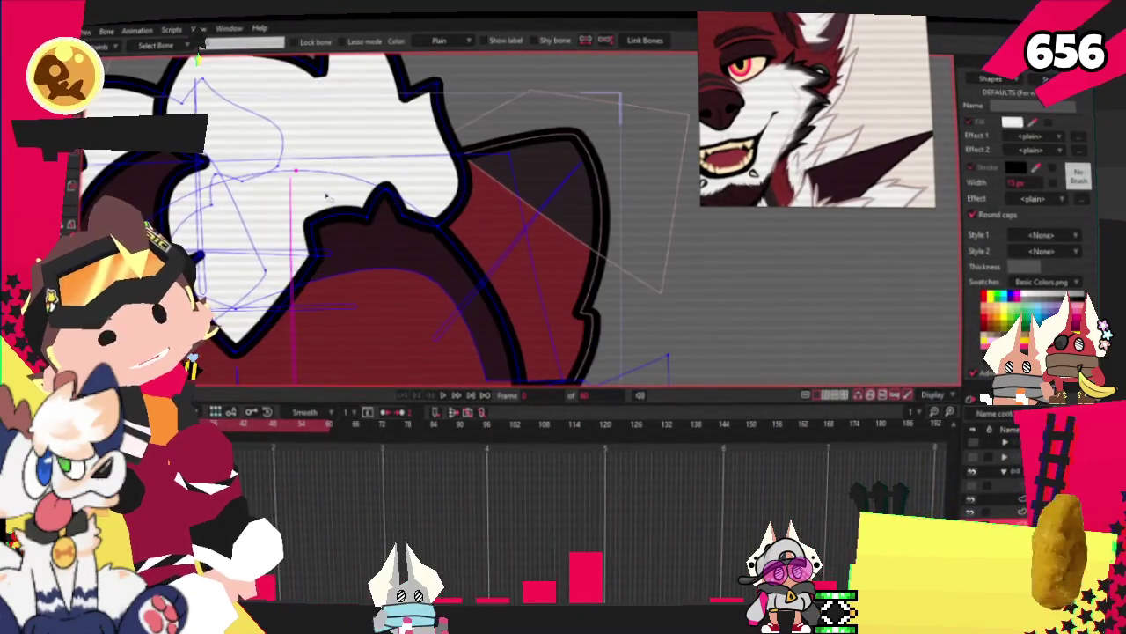
key(u)
scroll(367, 204, up, 2)
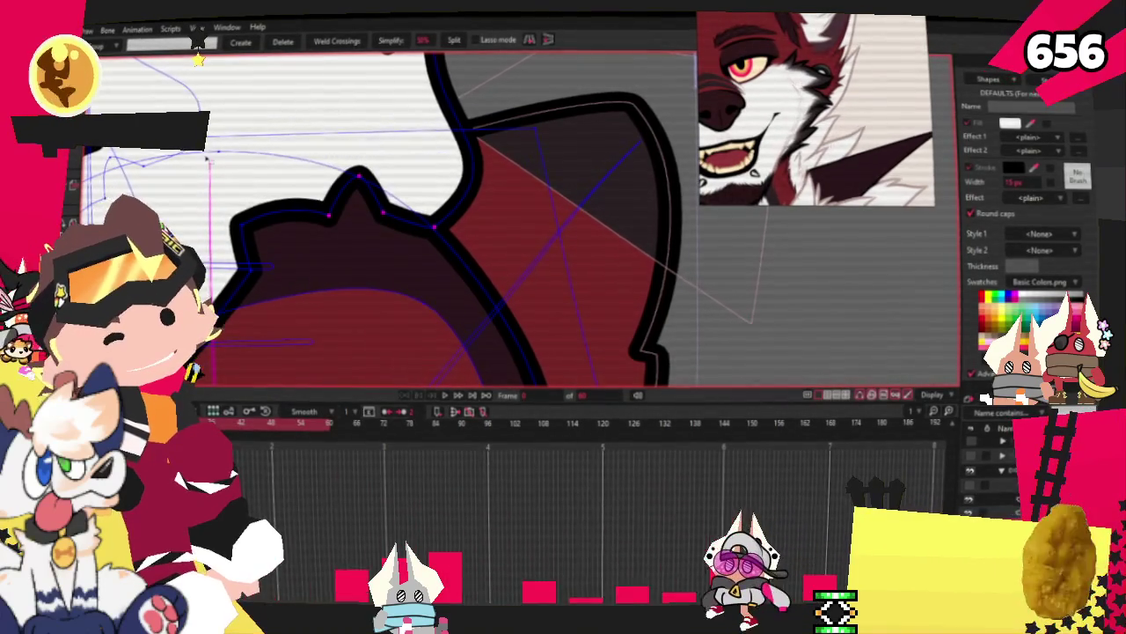
scroll(231, 165, down, 2)
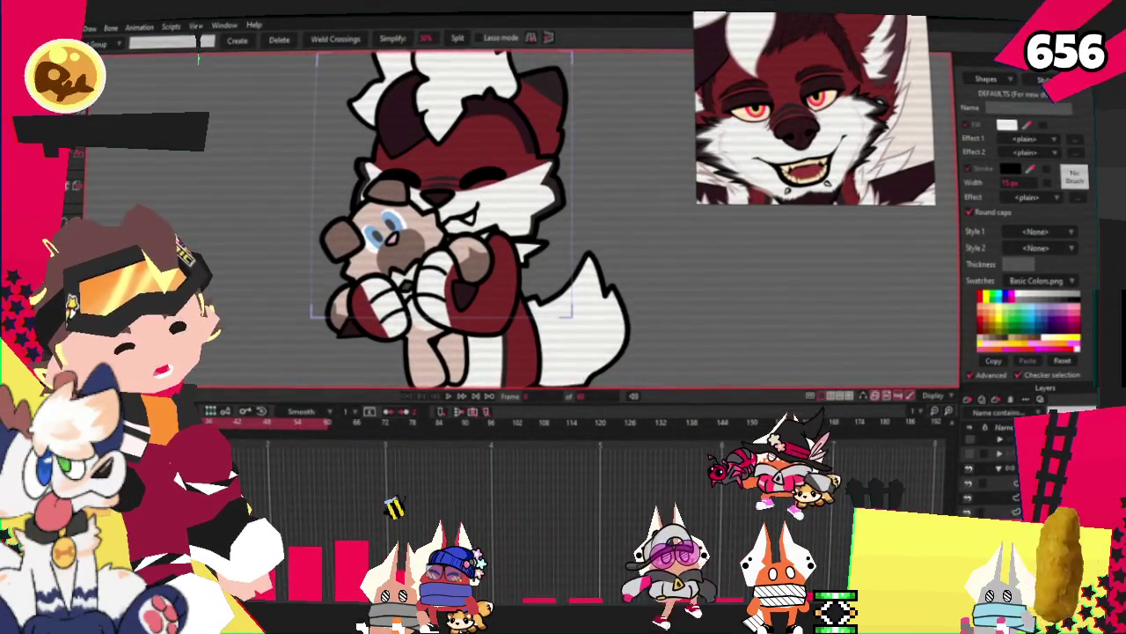
scroll(466, 291, up, 2)
key(t)
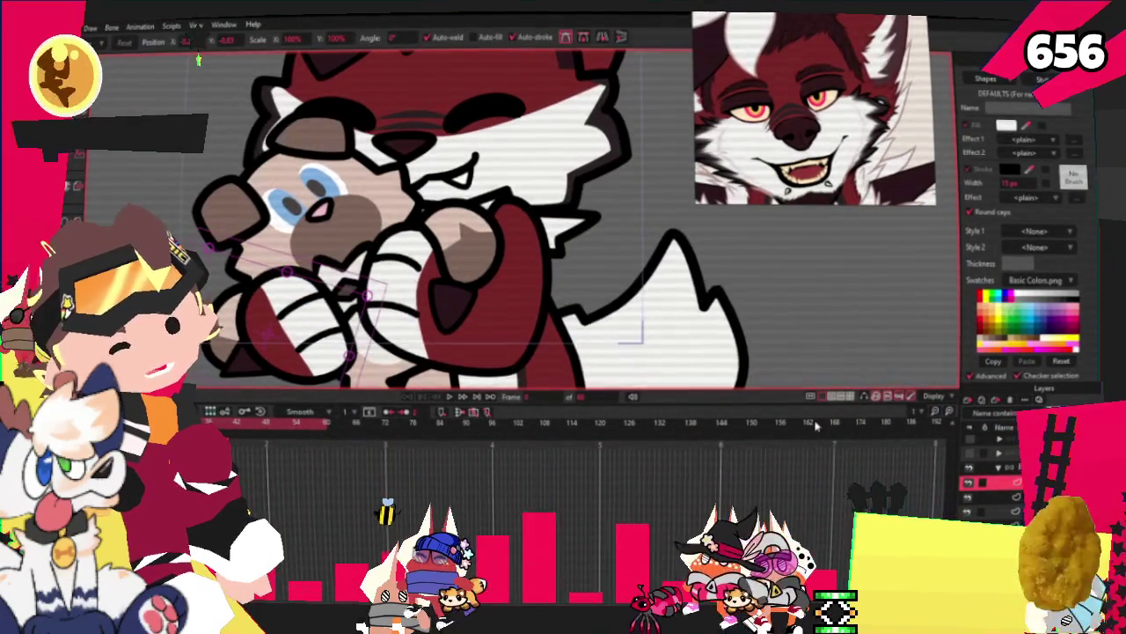
key(ctrl+a)
scroll(474, 264, down, 2)
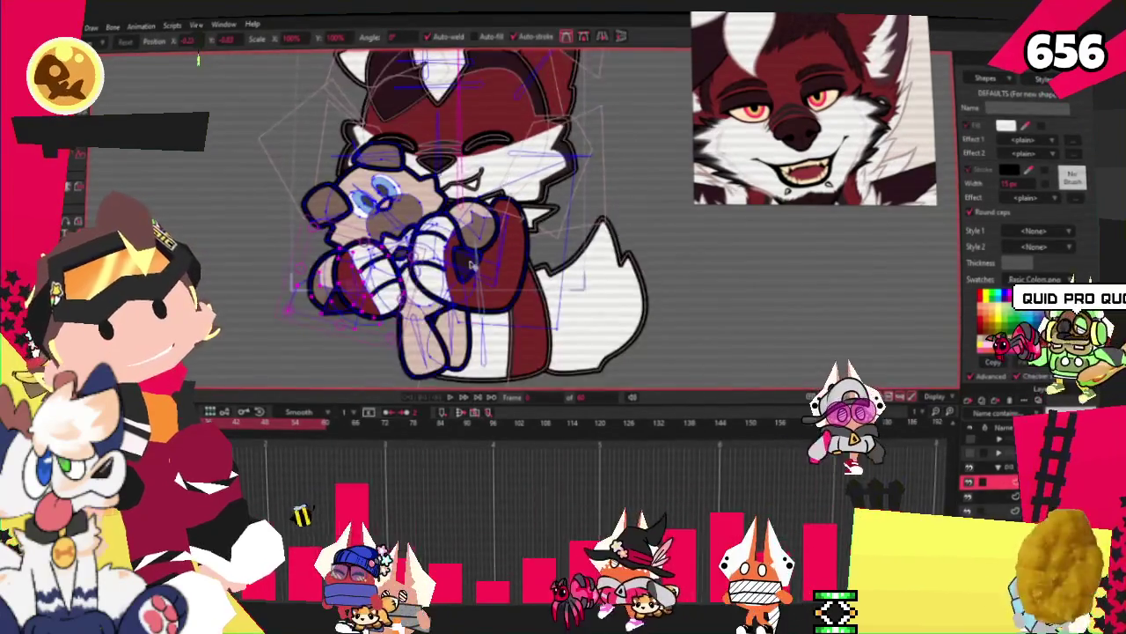
scroll(473, 267, up, 3)
scroll(498, 257, up, 2)
scroll(498, 257, up, 1)
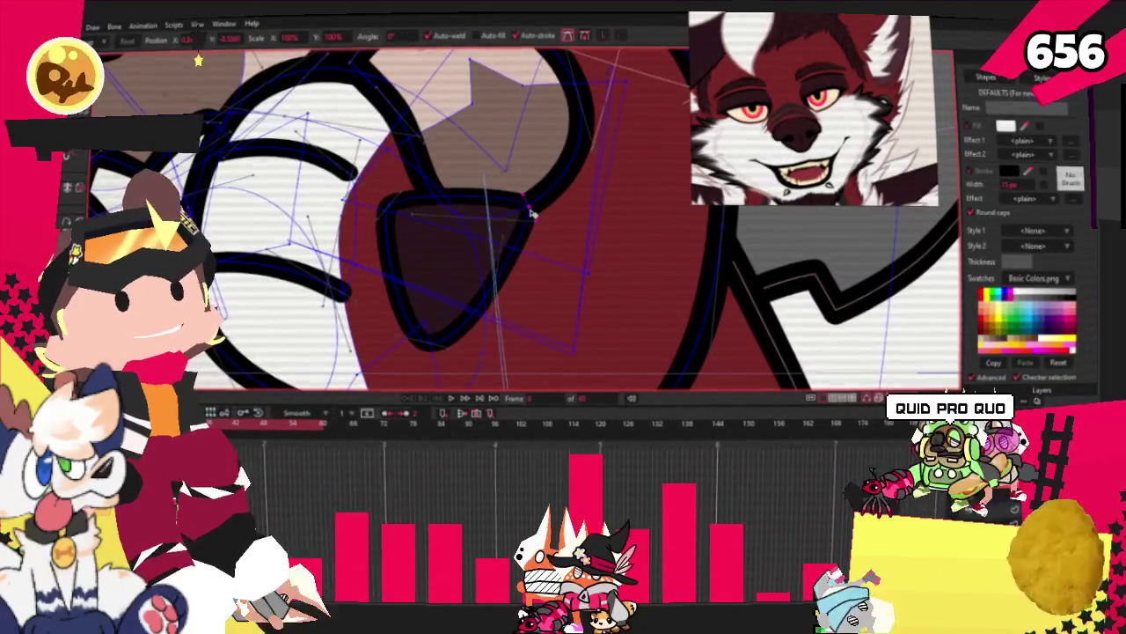
scroll(395, 205, down, 2)
scroll(394, 205, down, 3)
scroll(393, 205, down, 2)
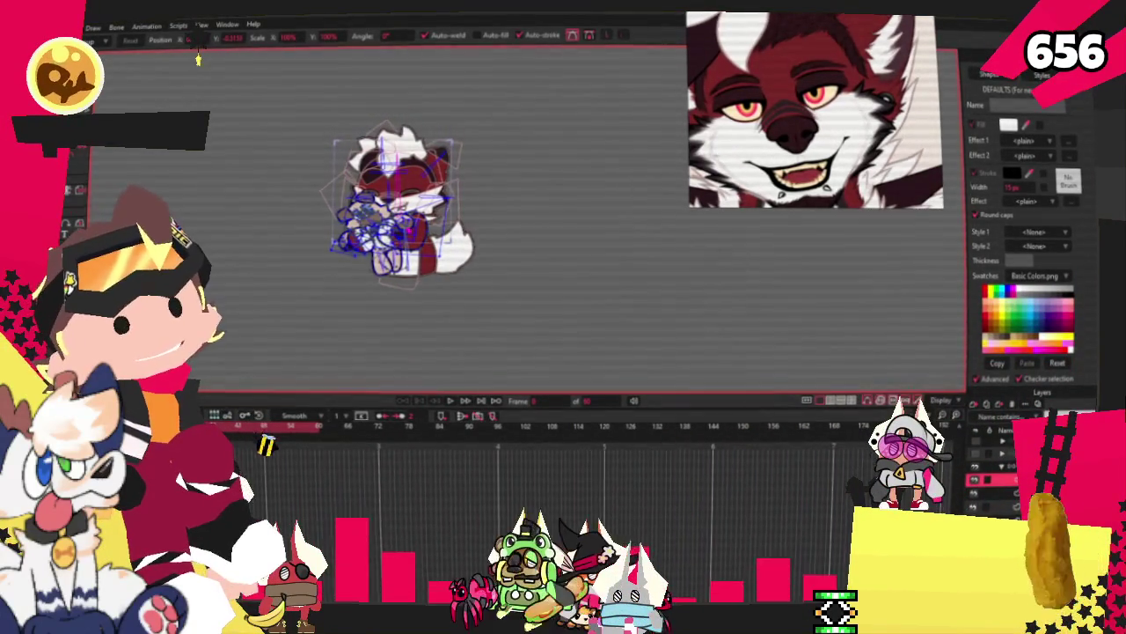
scroll(516, 233, up, 2)
scroll(546, 247, up, 2)
scroll(594, 268, down, 1)
scroll(594, 267, up, 1)
scroll(594, 268, up, 2)
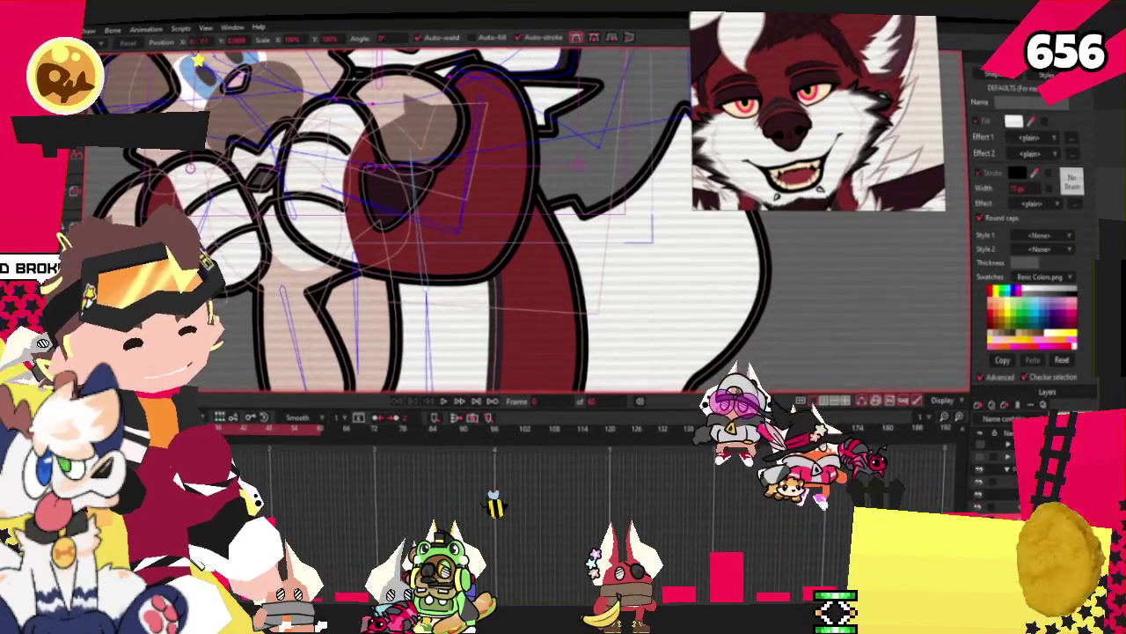
Clear the red arm point and shape selections and return to Transform Points.
click(568, 291)
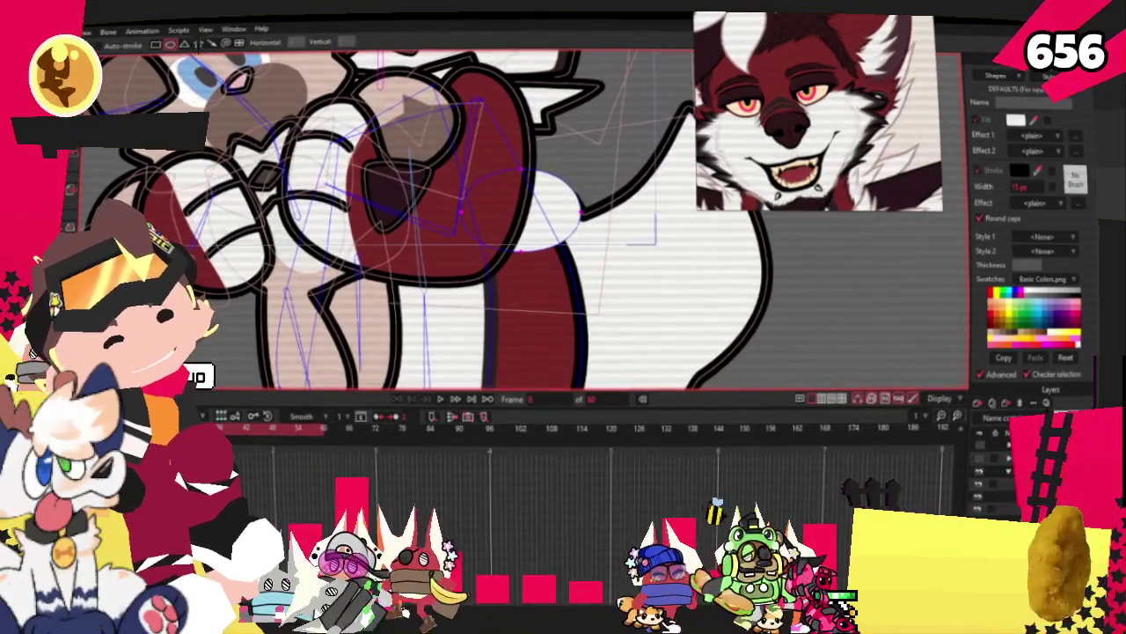
key(g)
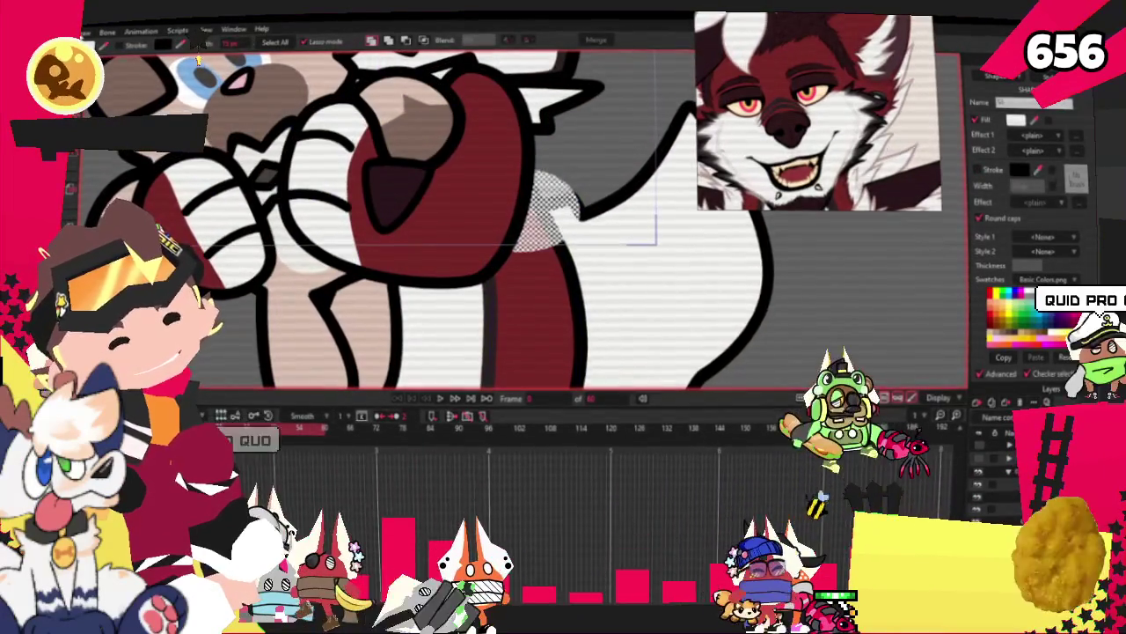
scroll(563, 156, down, 3)
click(339, 240)
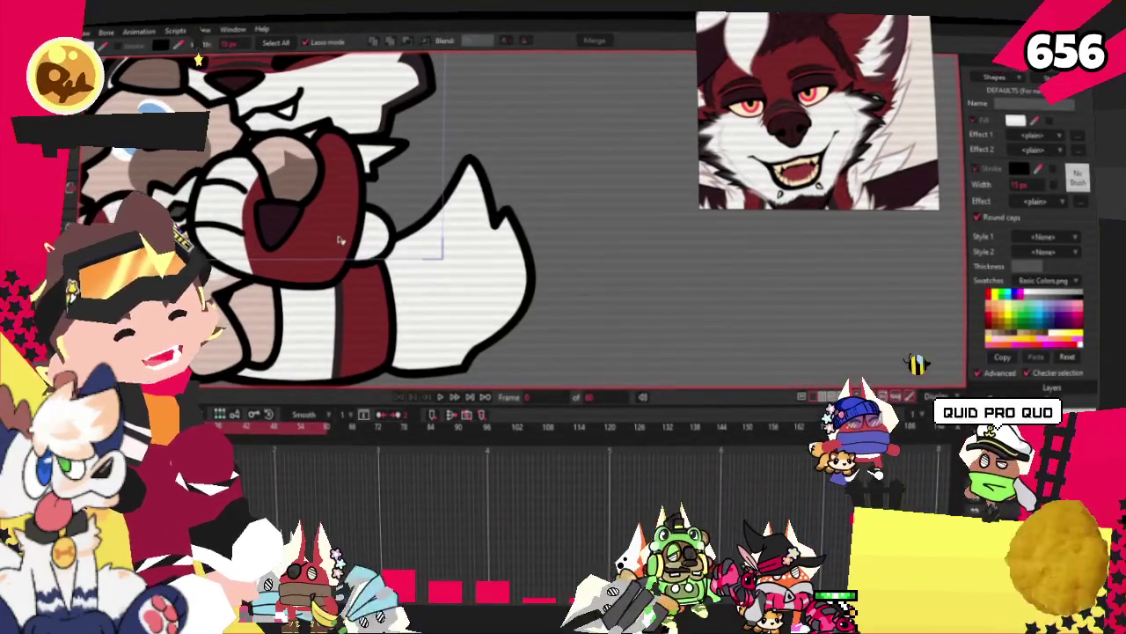
key(t)
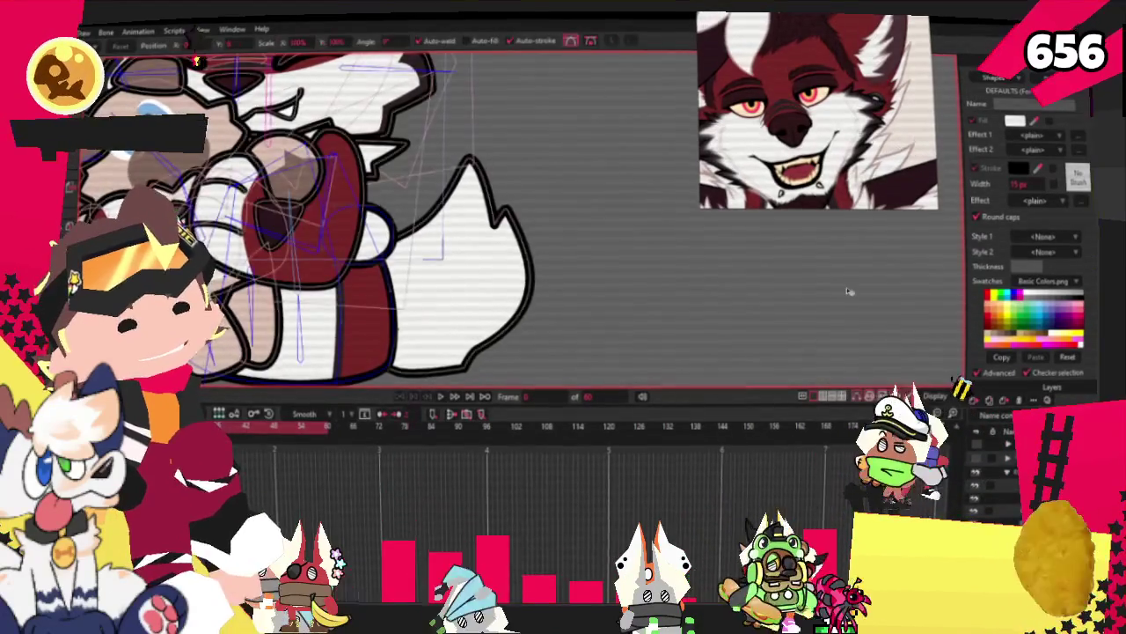
scroll(437, 201, down, 2)
scroll(436, 201, up, 3)
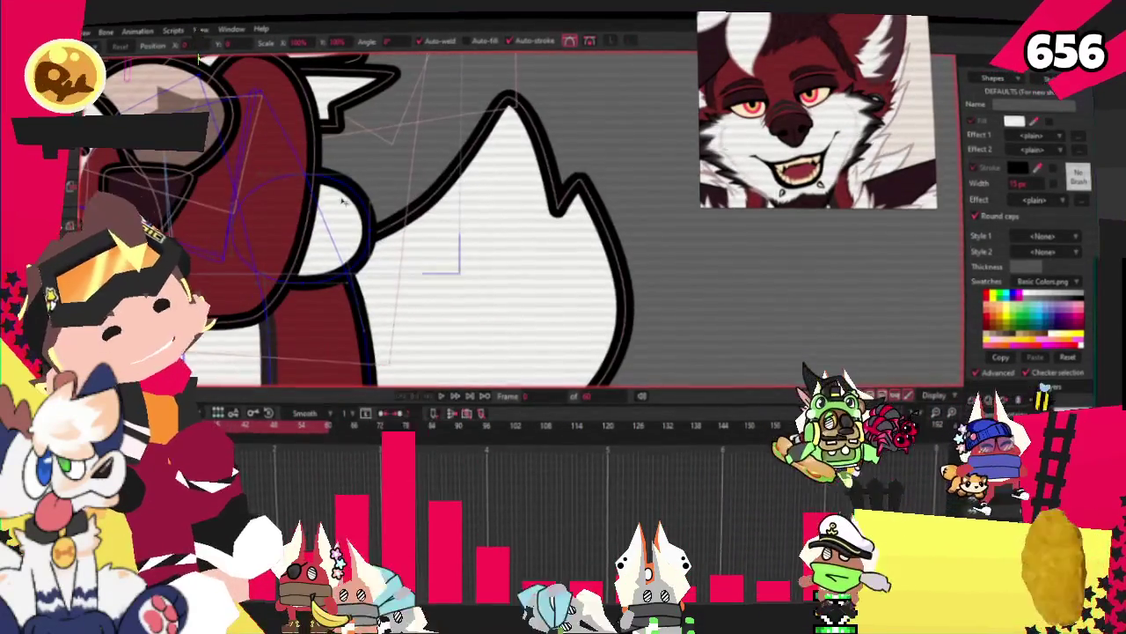
scroll(389, 153, up, 3)
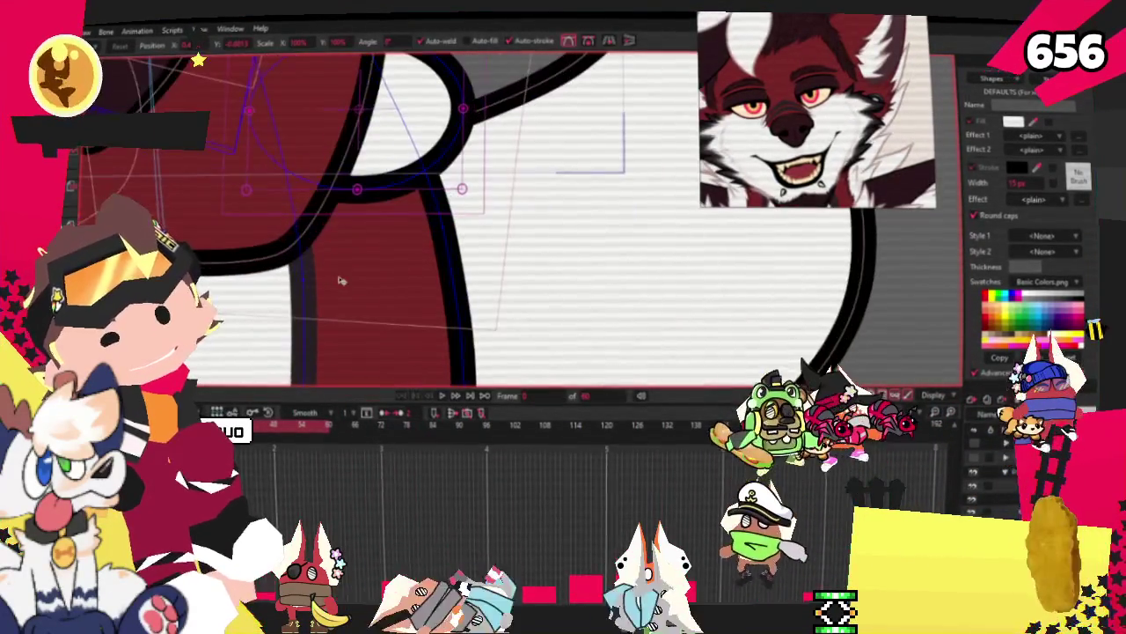
scroll(487, 158, down, 1)
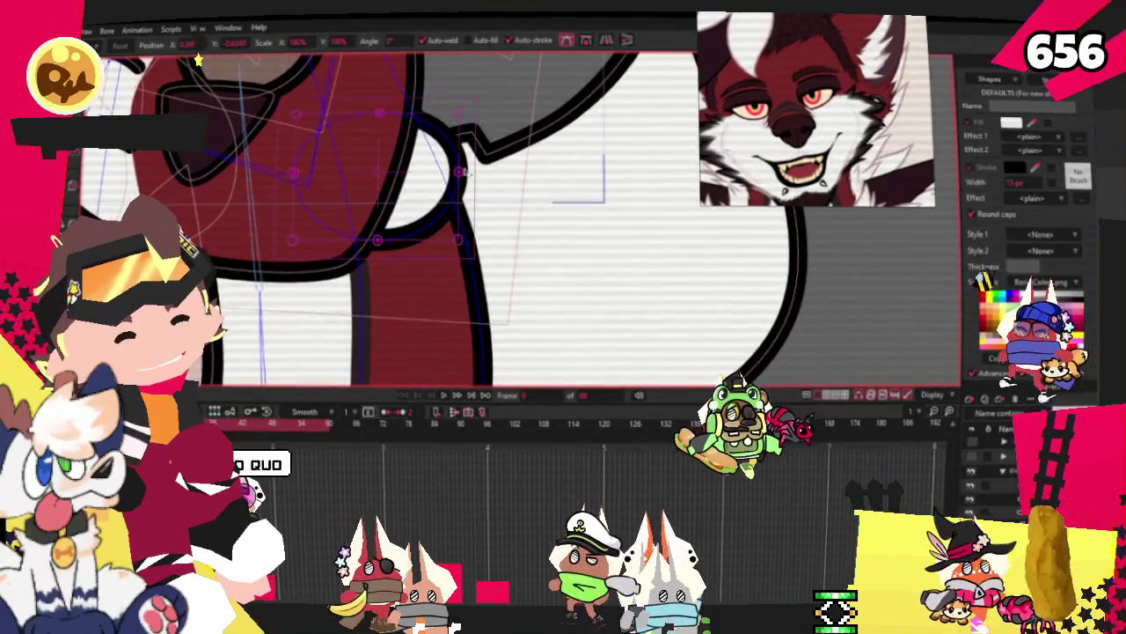
Pull the paw outline point upward, zoom out and play the hugging animation.
click(459, 171)
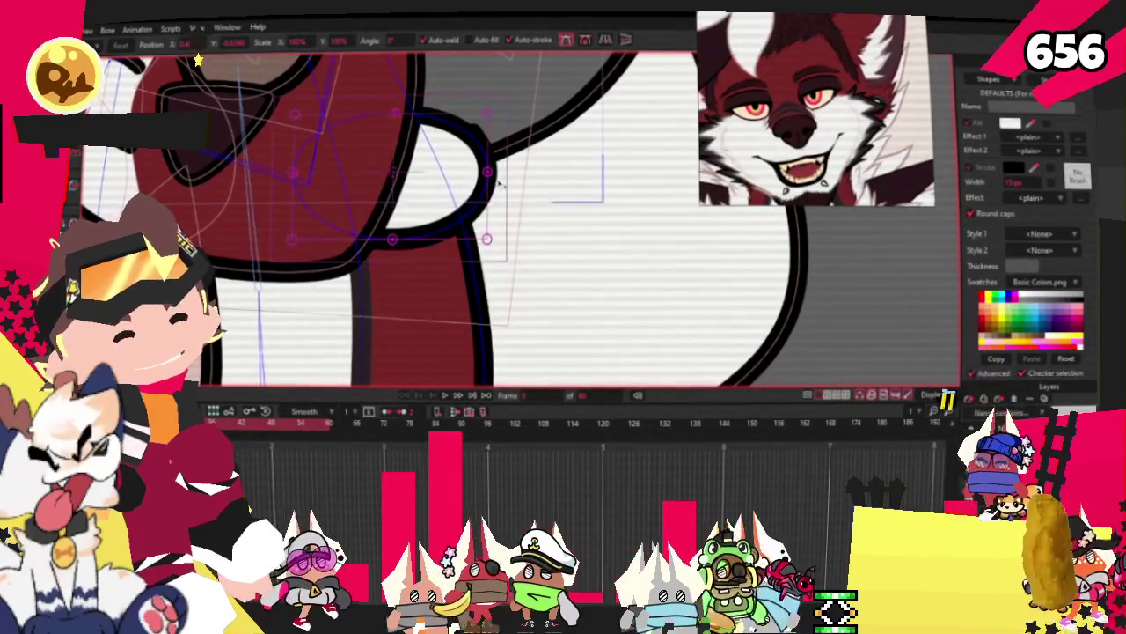
click(499, 183)
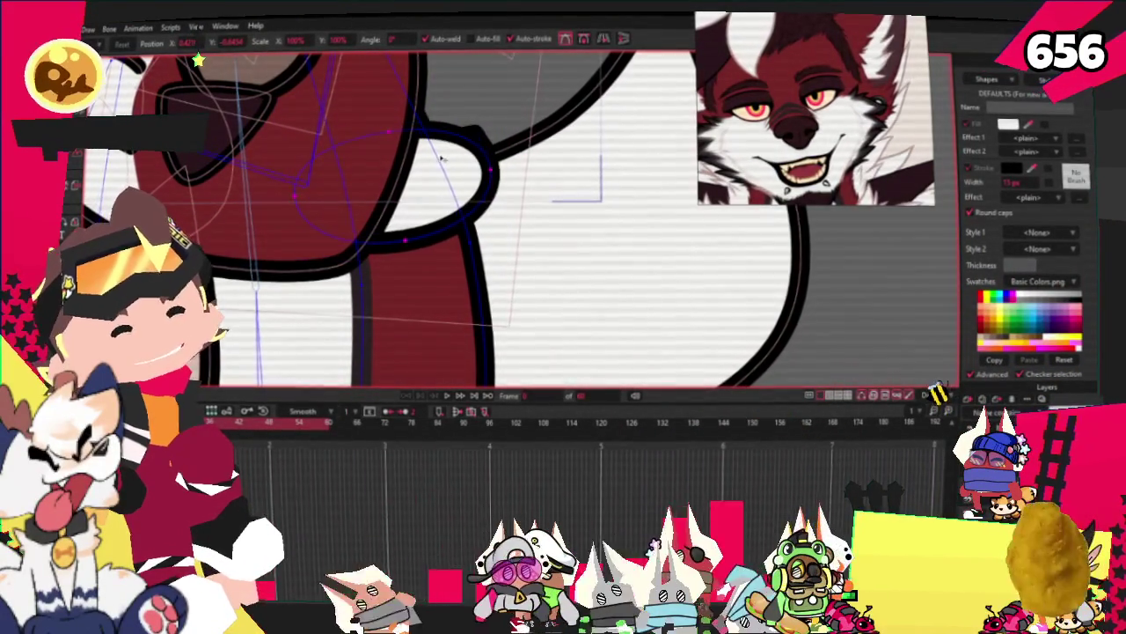
mouse_move(464, 139)
mouse_down()
mouse_move(466, 118)
mouse_move(447, 134)
mouse_up()
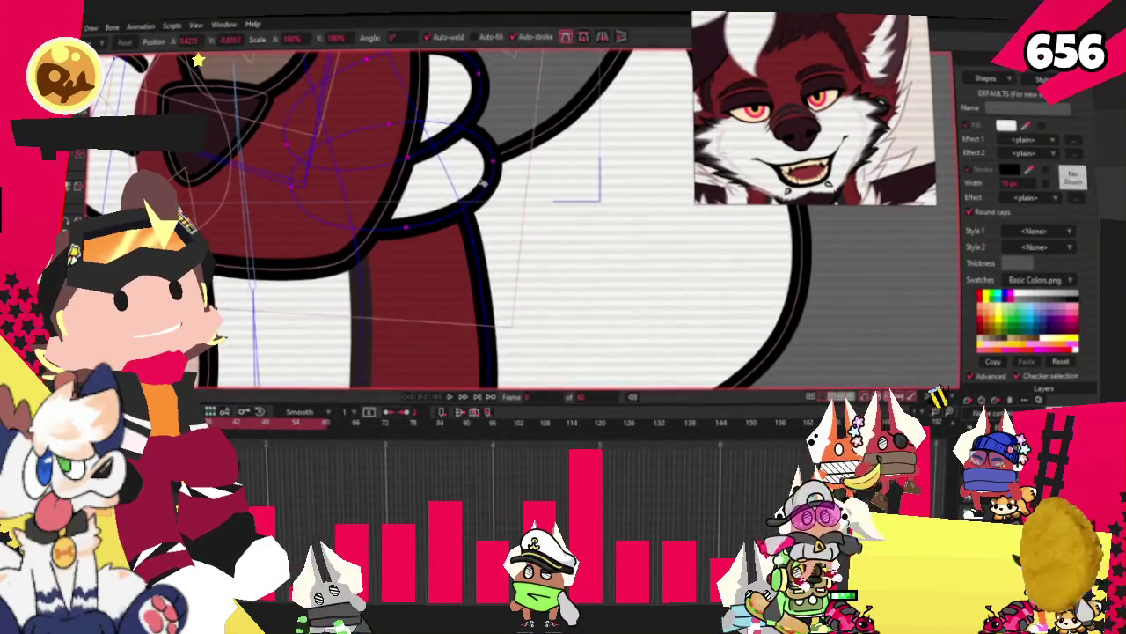
scroll(484, 182, down, 2)
scroll(484, 182, down, 2)
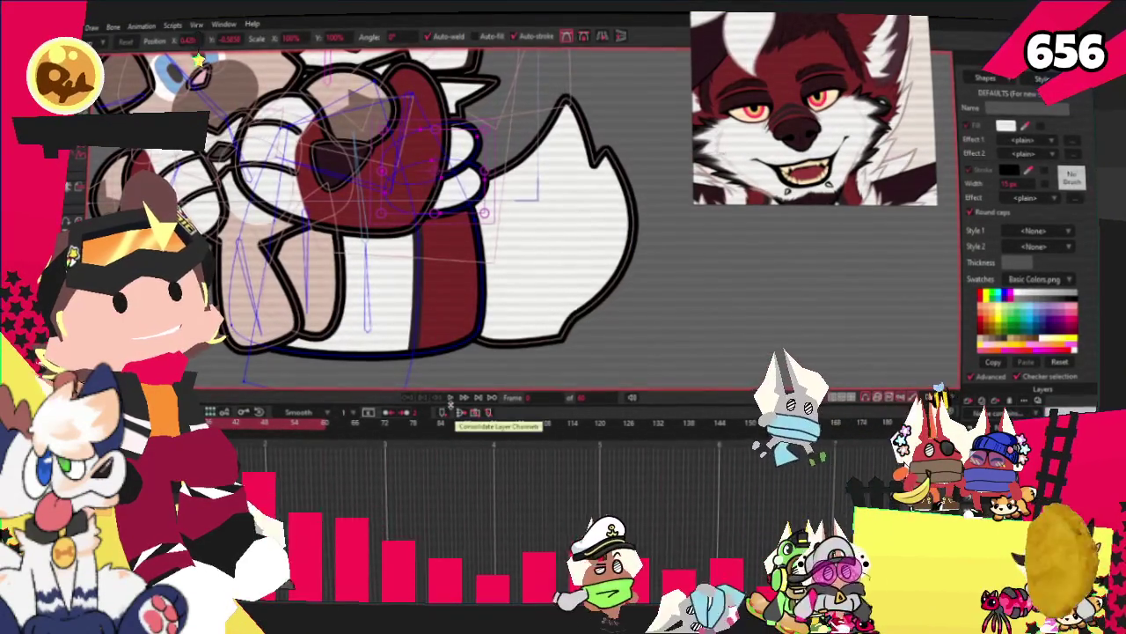
click(450, 398)
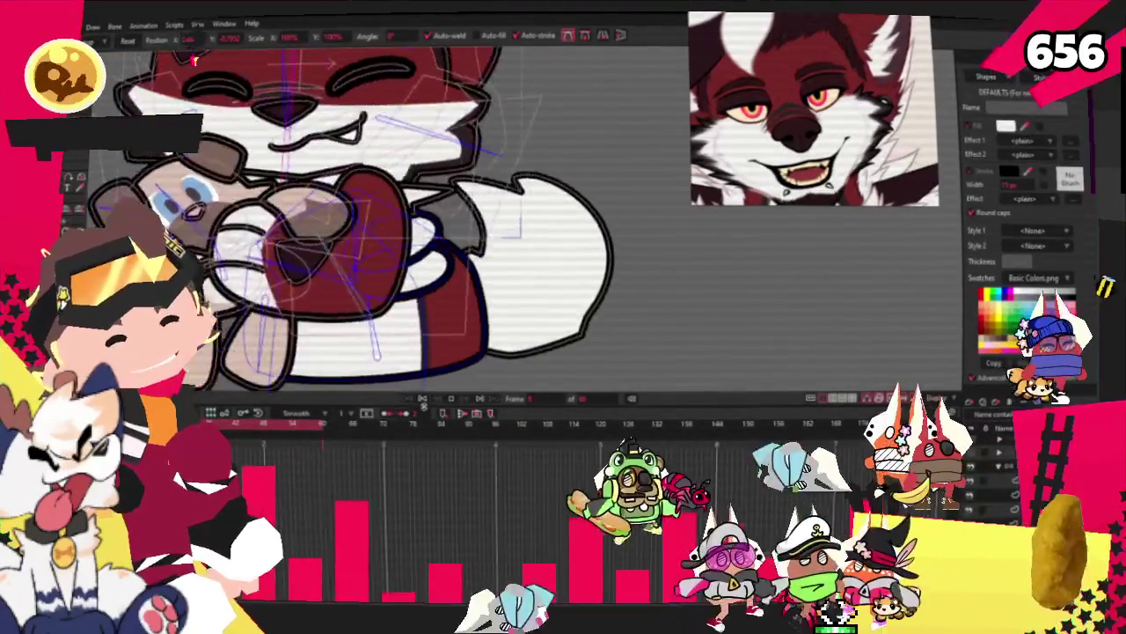
key(z)
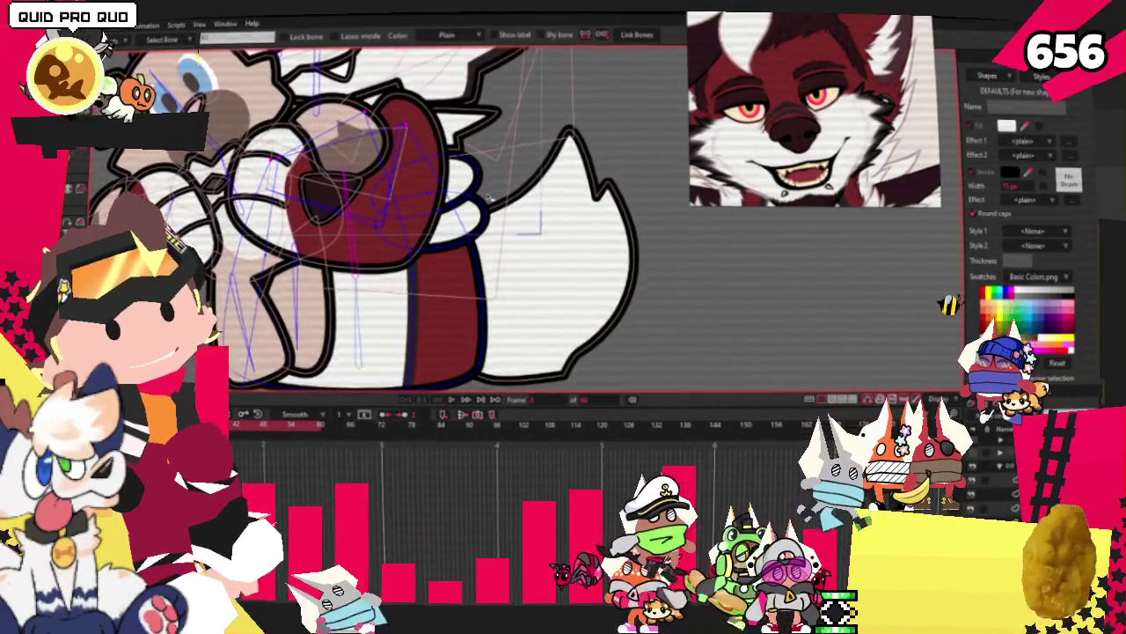
Reveal all outline points and check their bone binding, ending back on Add Point.
key(g)
key(ctrl+a)
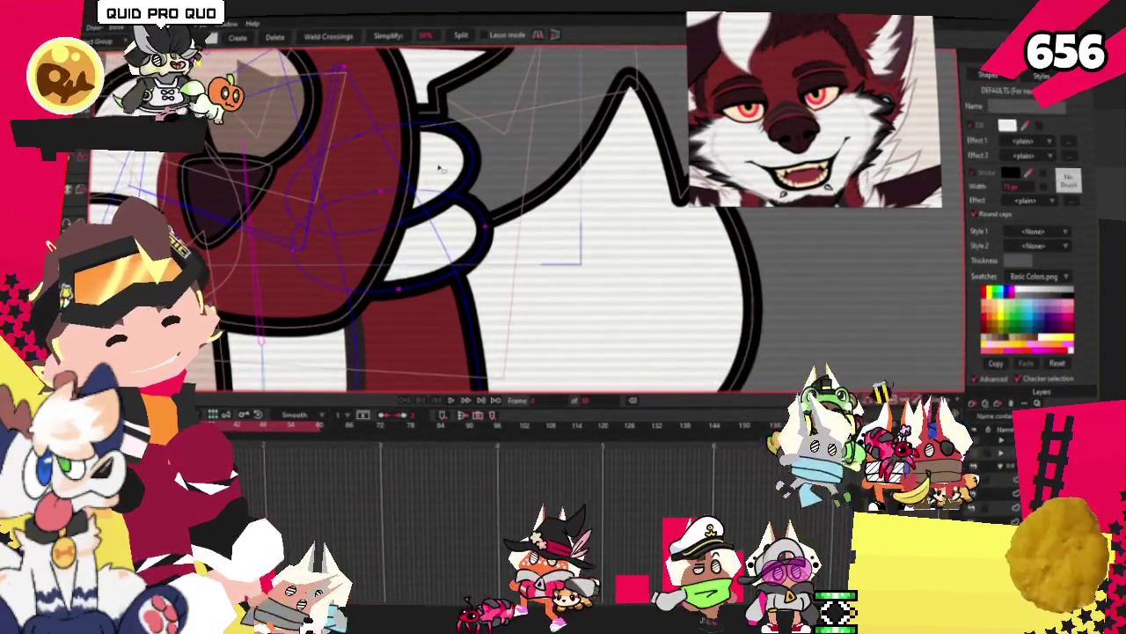
key(i)
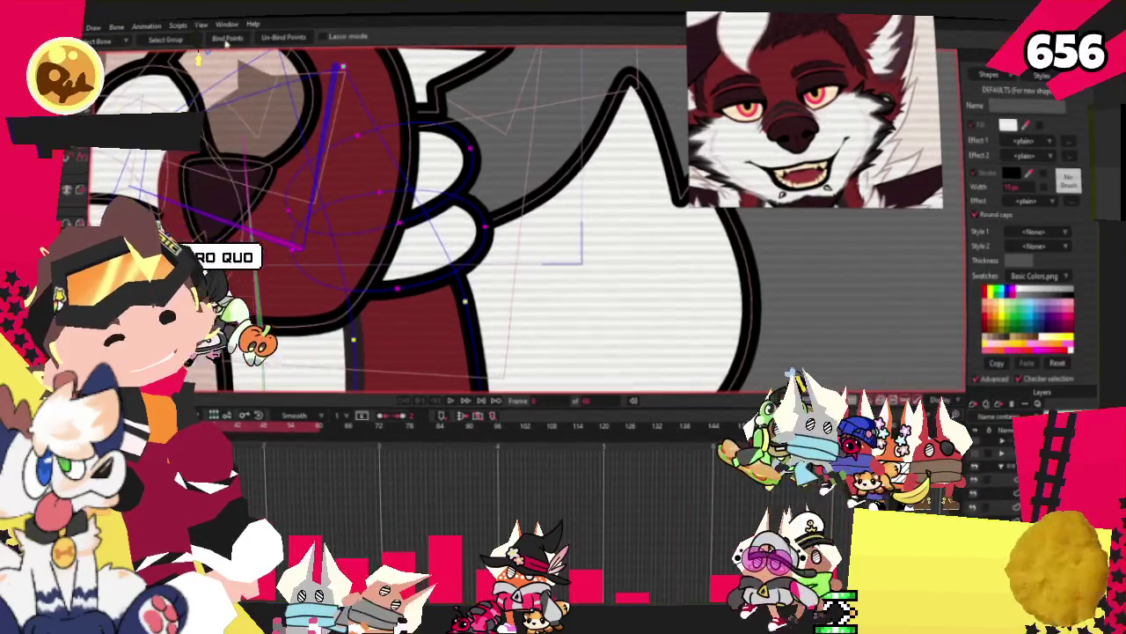
key(g)
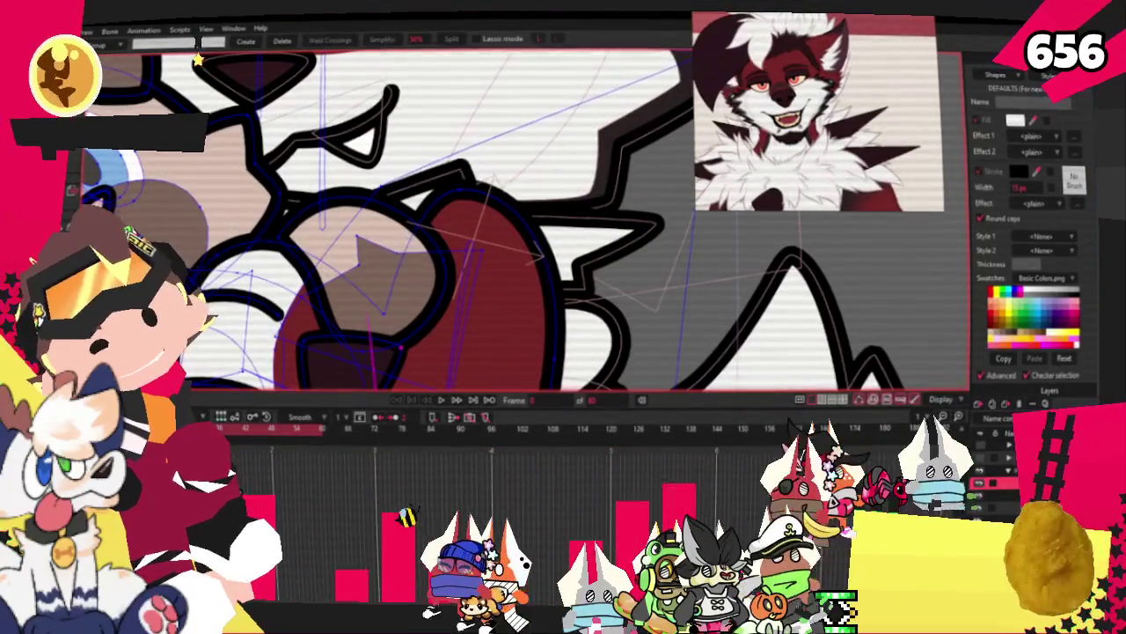
key(t)
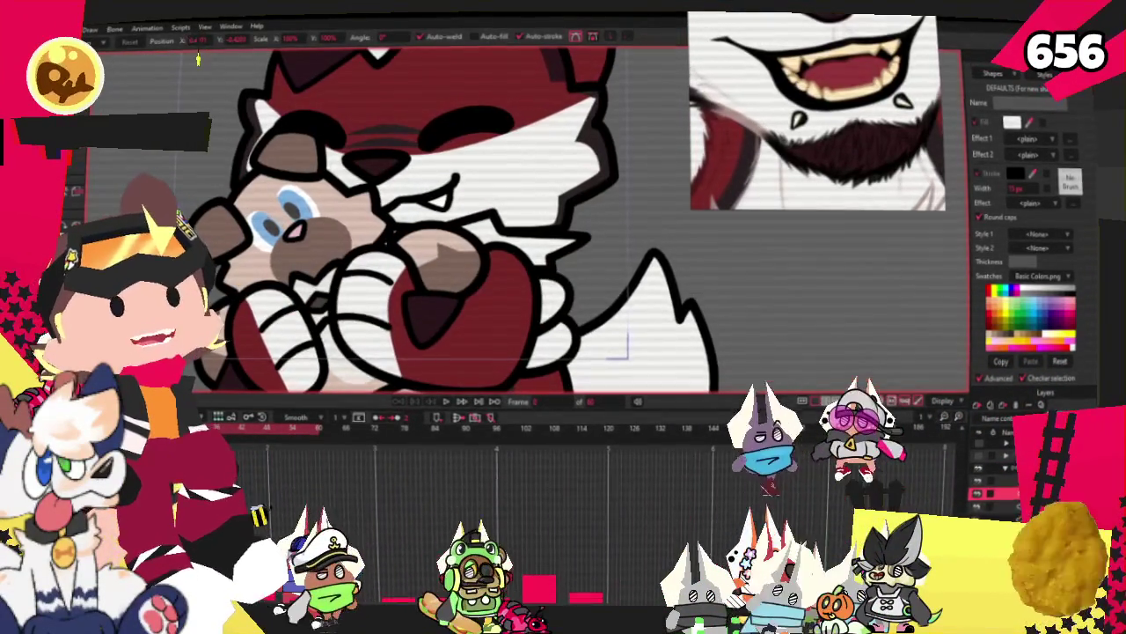
Let the hugging animation play through, then stop playback.
key(space)
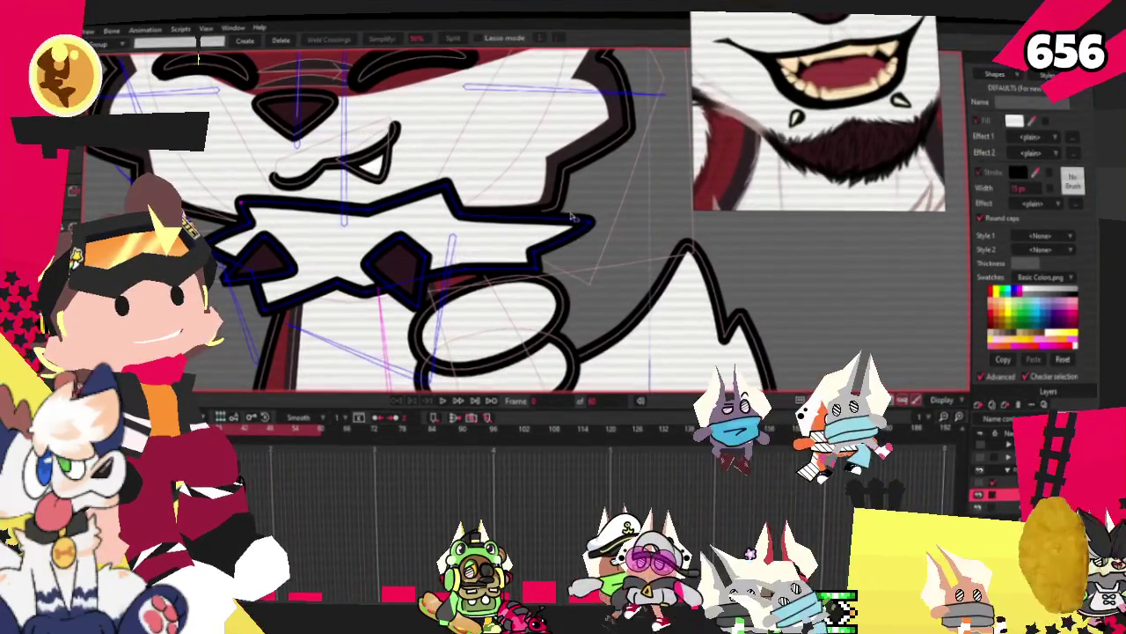
Adjust the curvature of two bowtie outline points, including its right tip, then zoom out.
scroll(528, 229, up, 2)
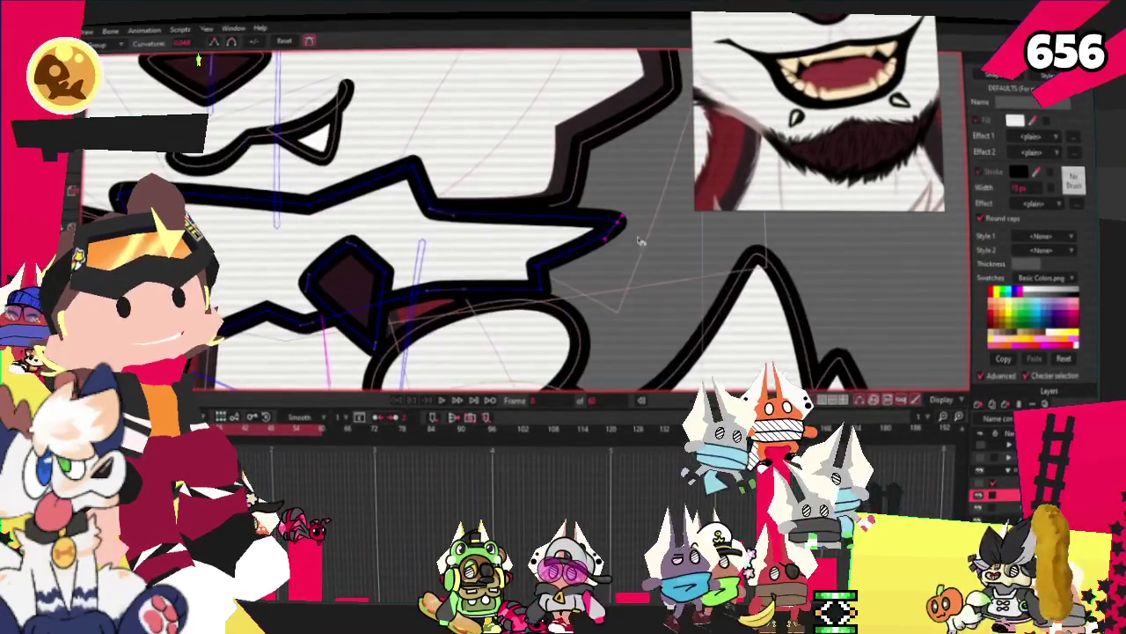
key(c)
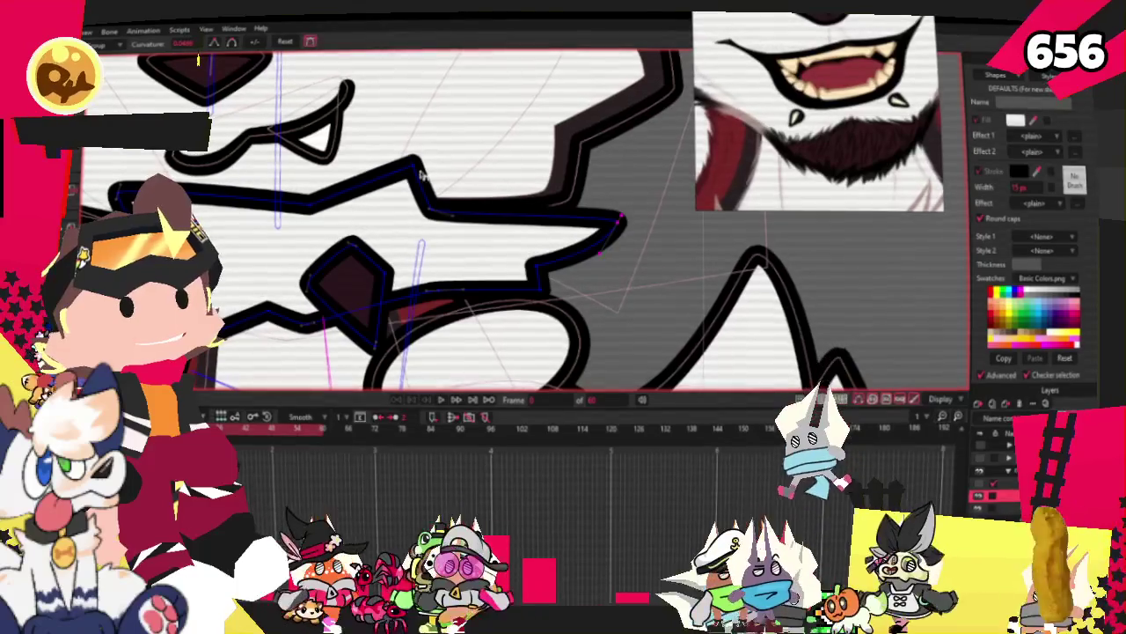
click(455, 182)
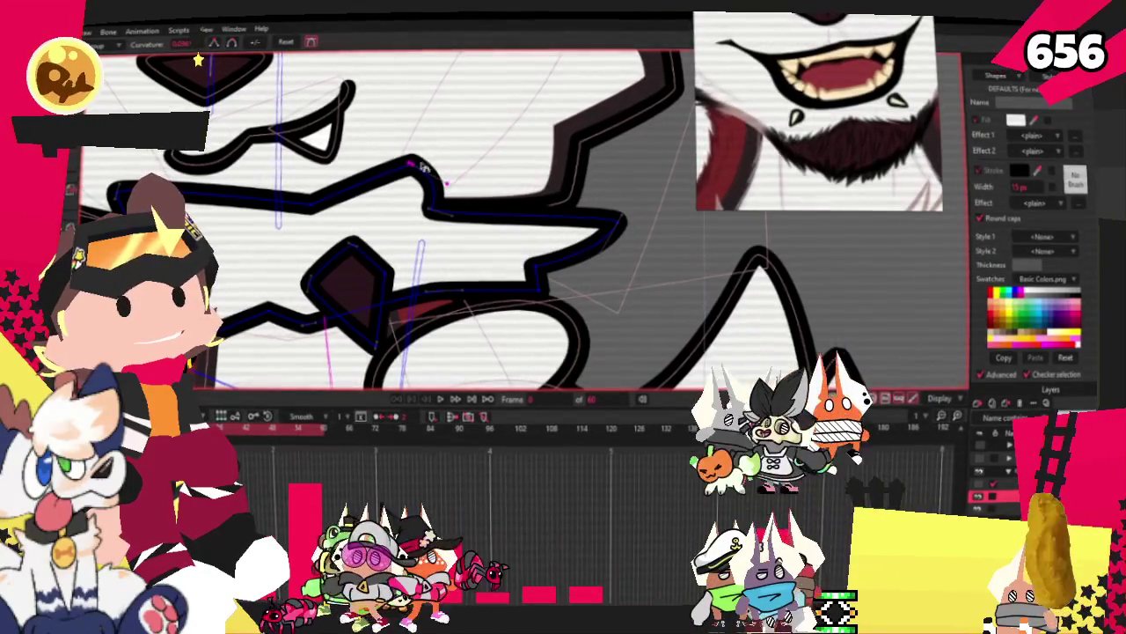
click(307, 208)
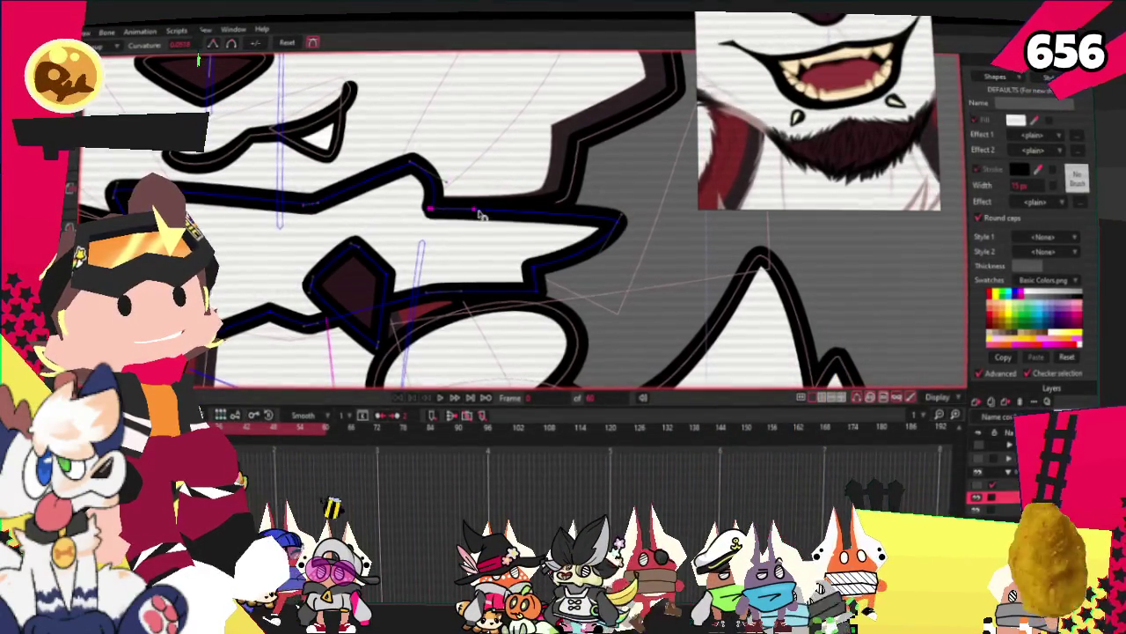
scroll(458, 211, down, 5)
scroll(352, 198, up, 3)
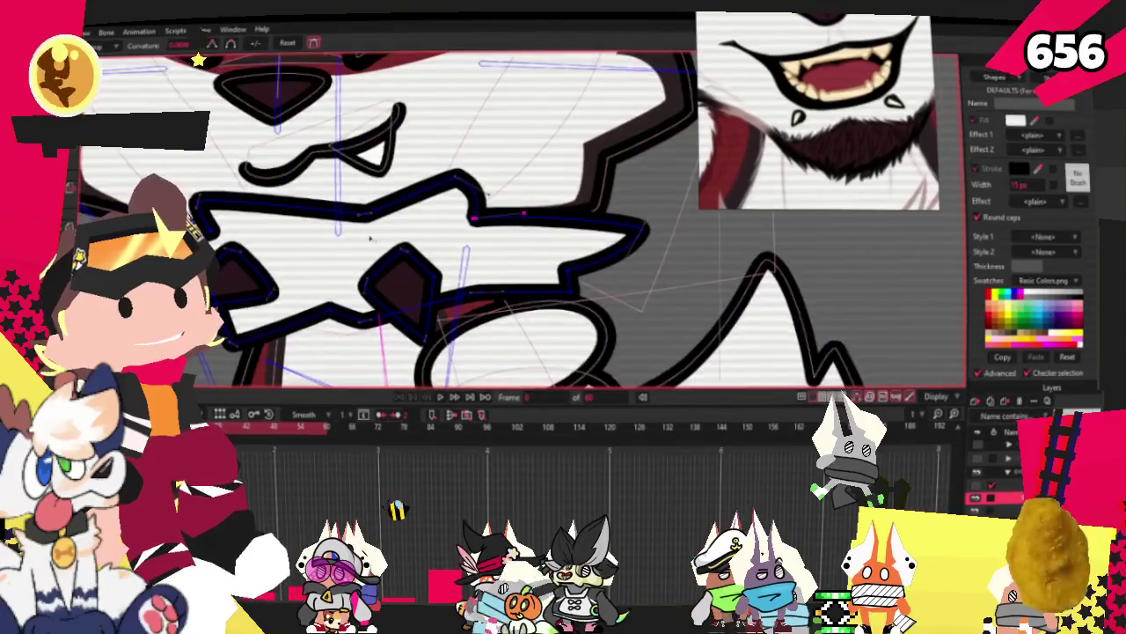
scroll(330, 192, up, 2)
scroll(330, 192, down, 5)
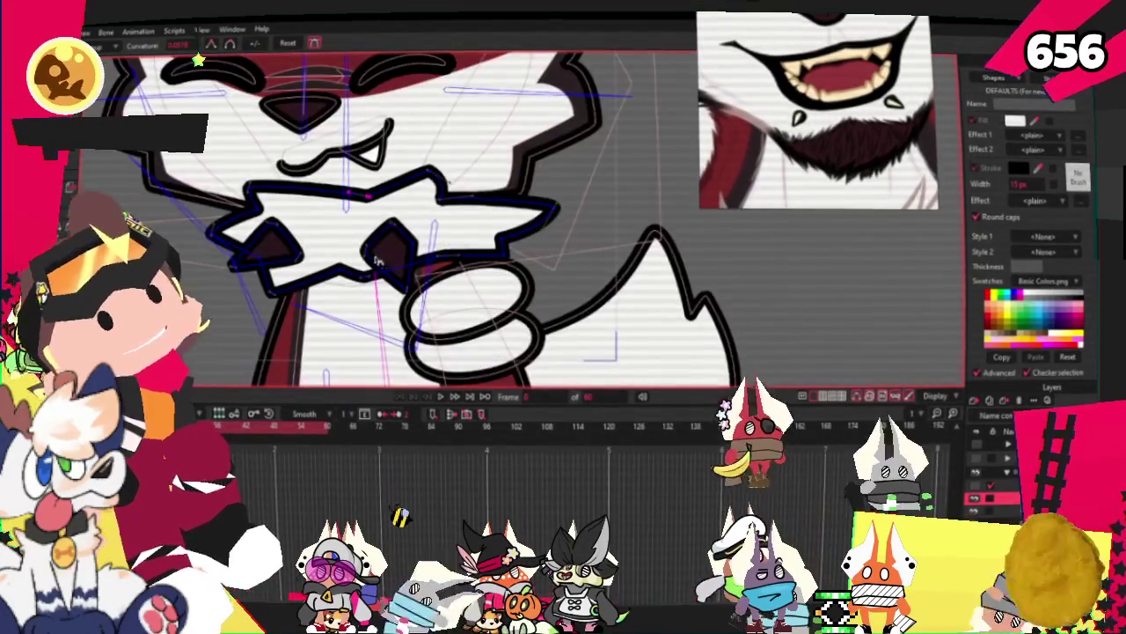
scroll(449, 176, up, 5)
scroll(448, 174, down, 3)
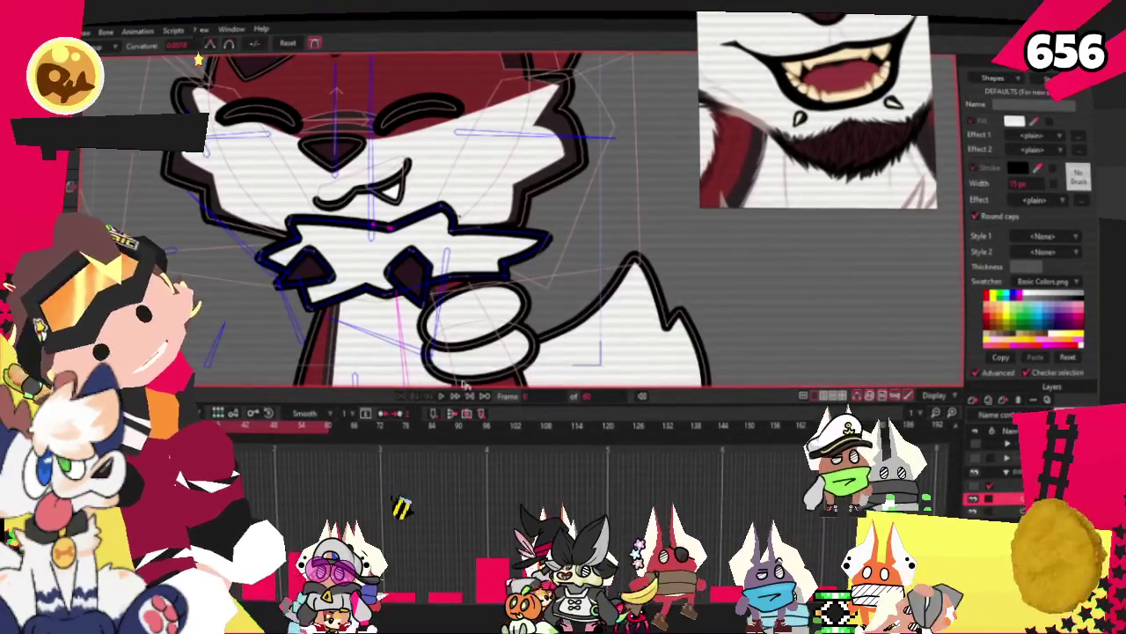
scroll(418, 209, down, 3)
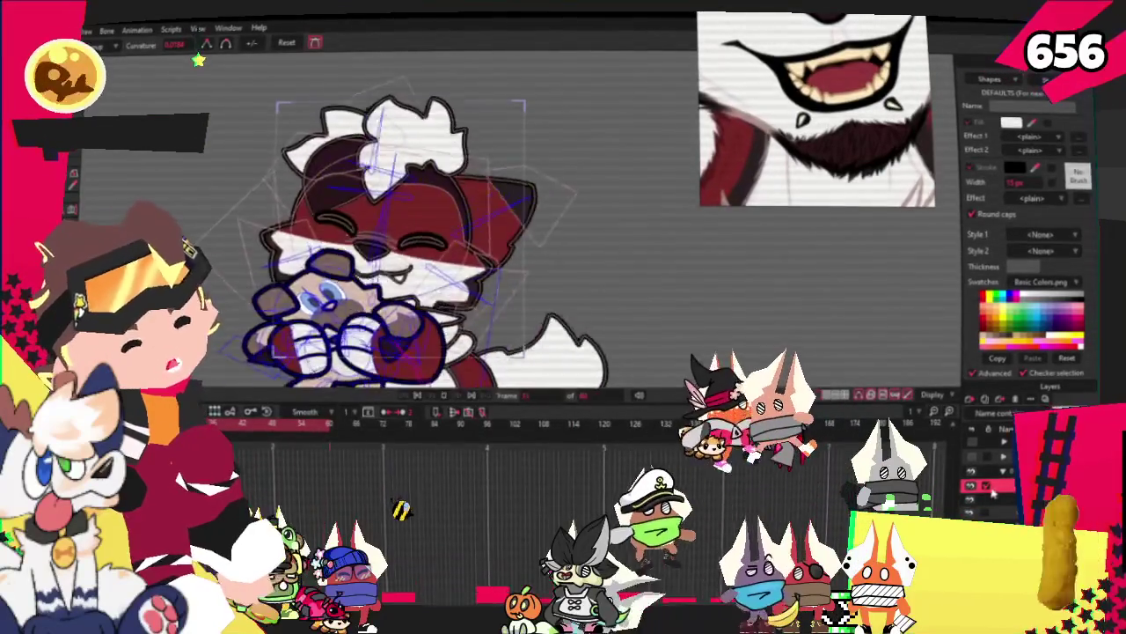
click(458, 211)
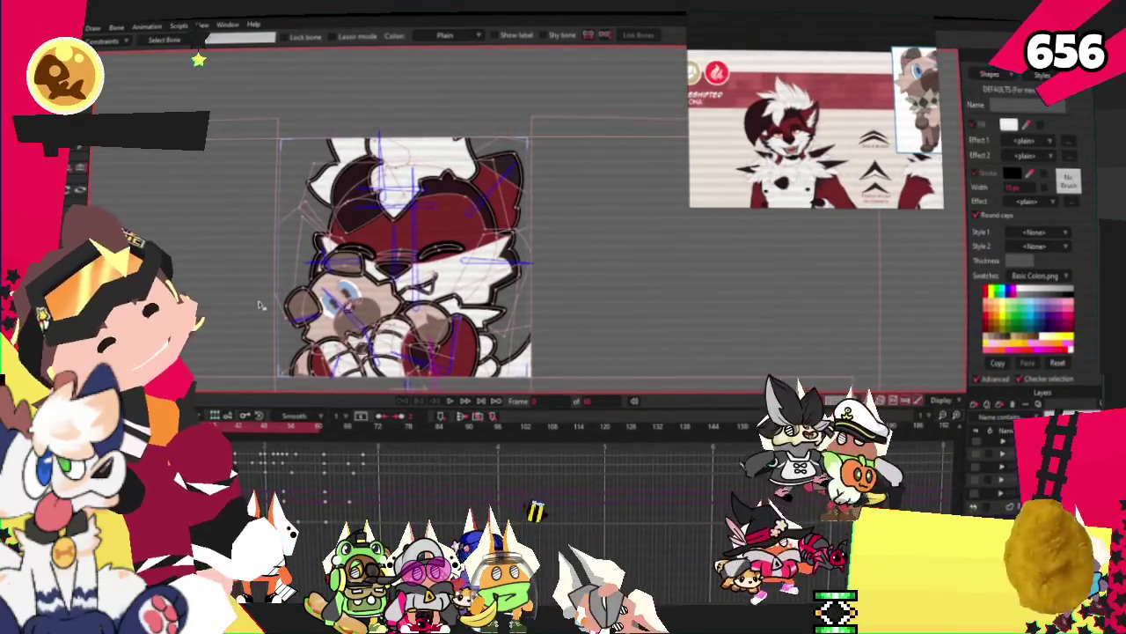
Save the fox-and-bear Moho project after briefly checking the File menu.
scroll(240, 310, up, 3)
scroll(240, 310, up, 2)
scroll(240, 310, down, 3)
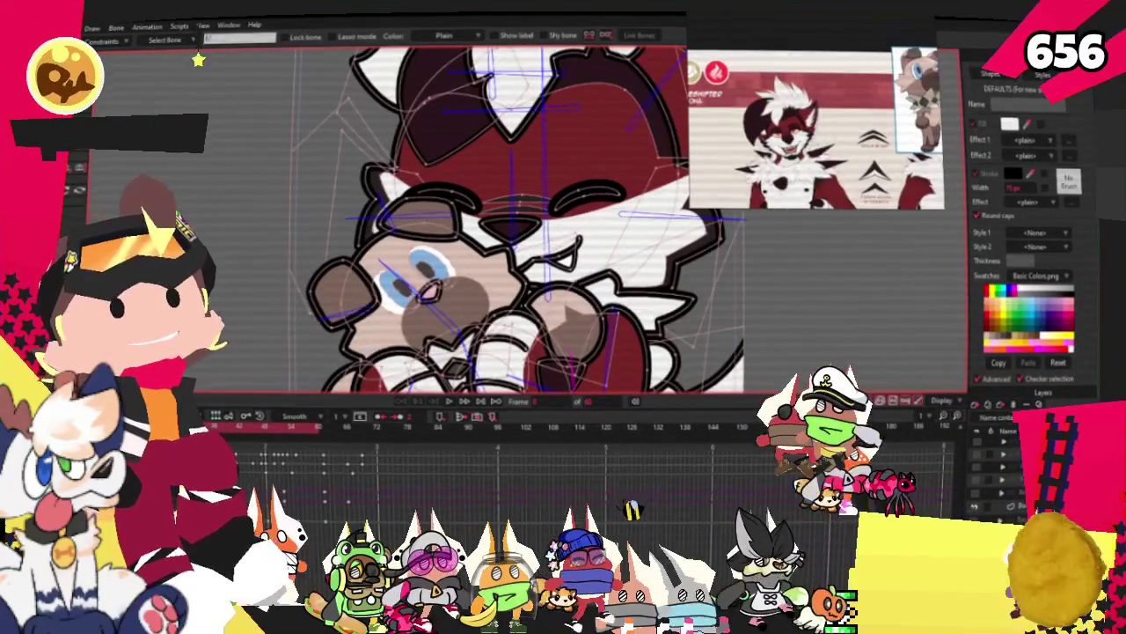
click(68, 28)
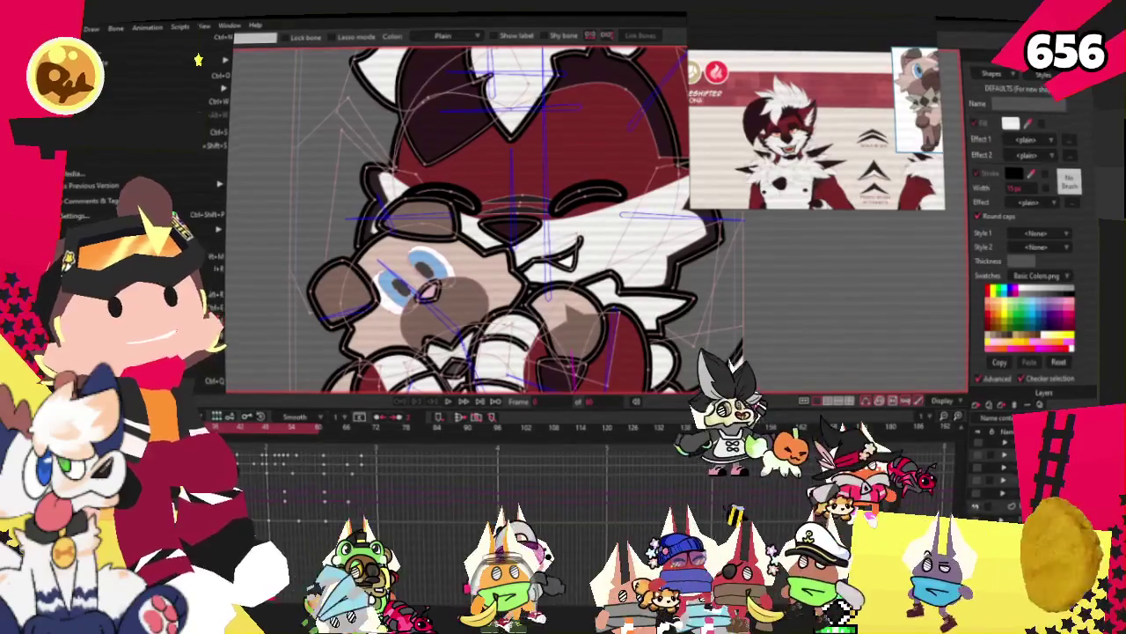
key(Escape)
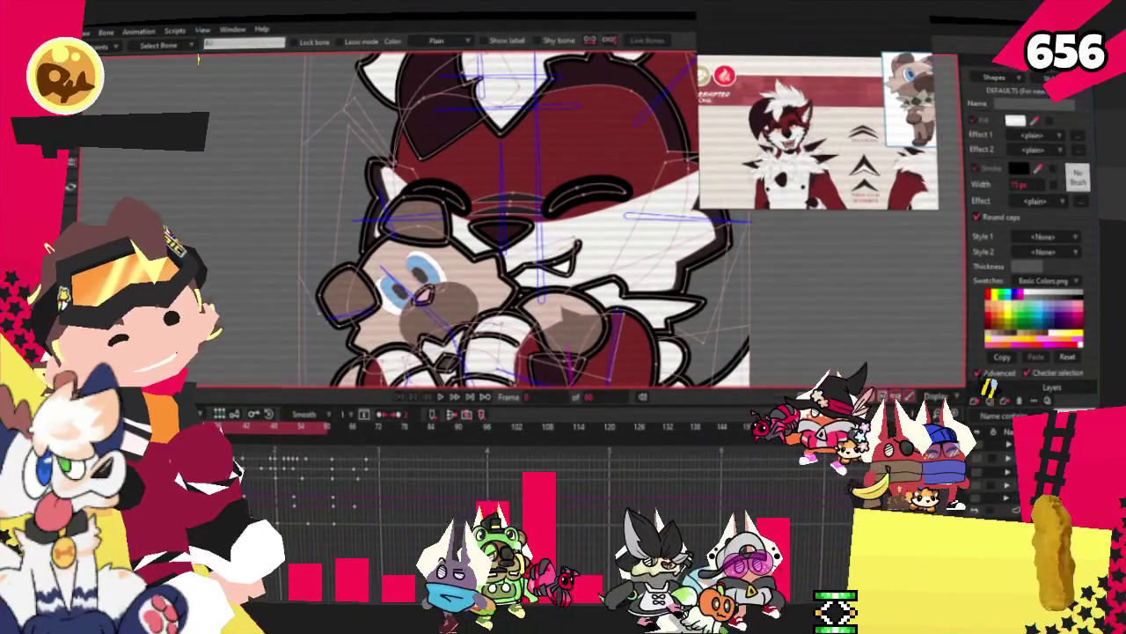
key(alt+f)
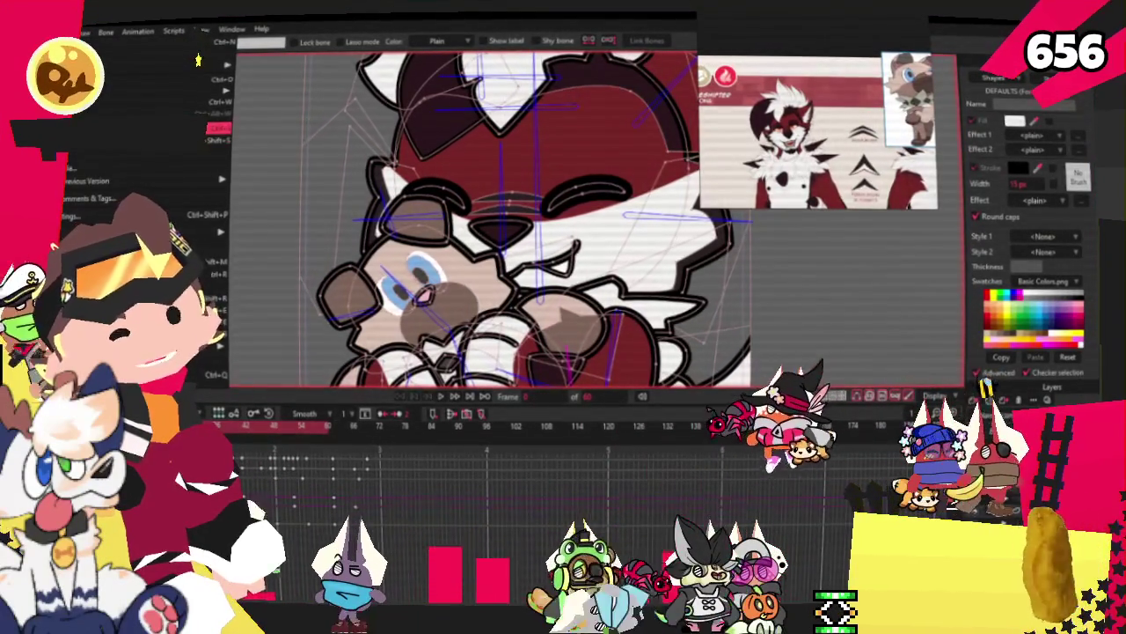
key(Return)
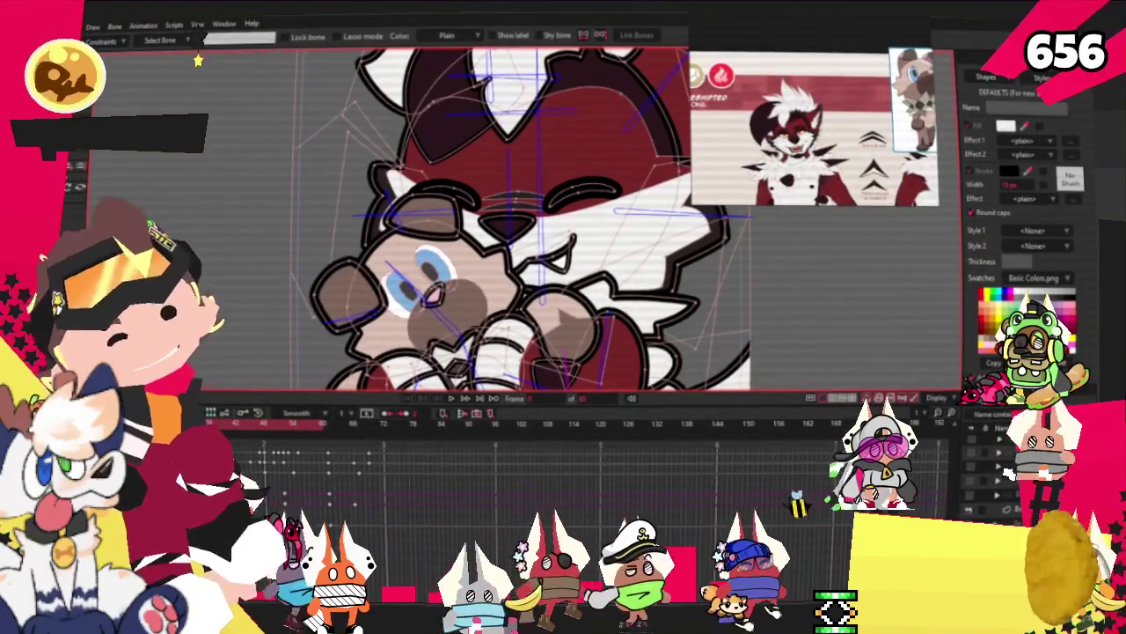
key(Home)
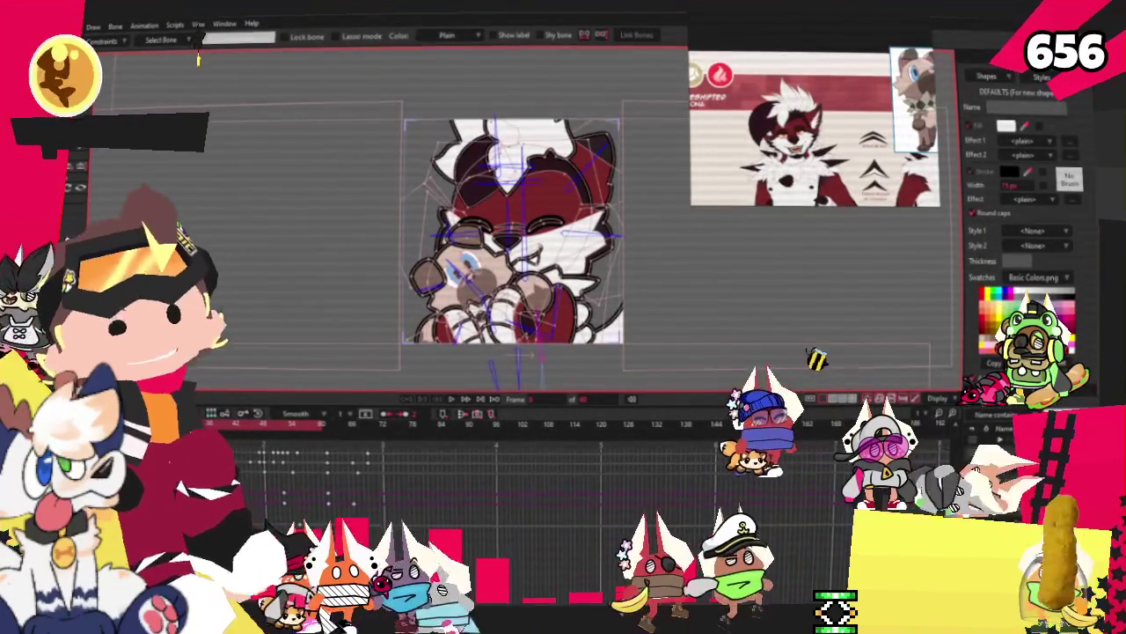